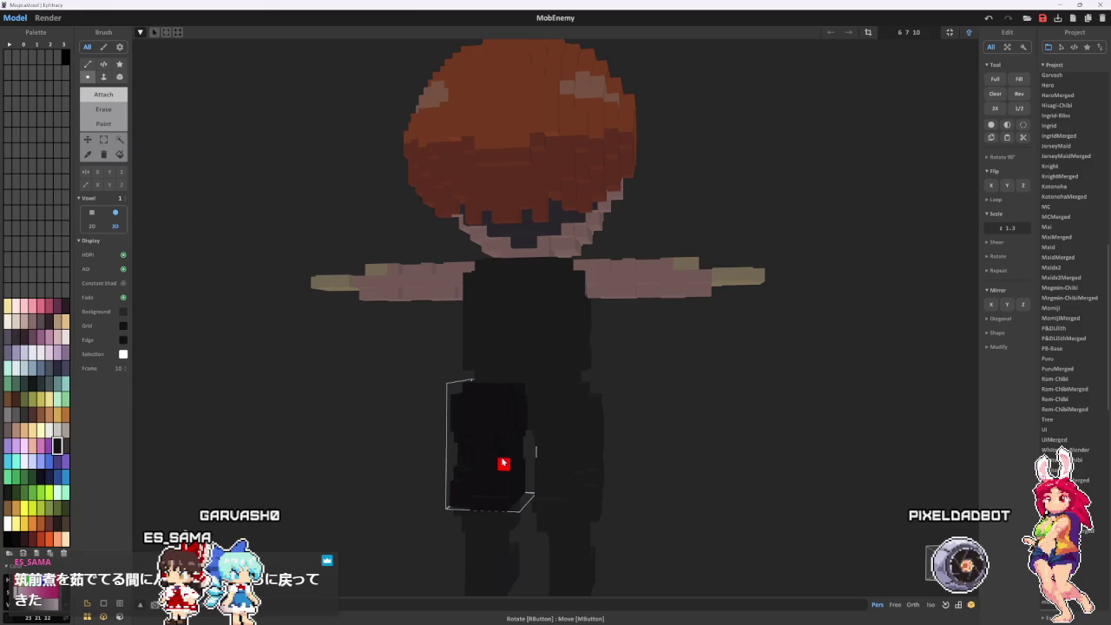
- Orbit and zoom to inspect the character from below, behind and eye level
right_click_drag(503, 463, 521, 476)
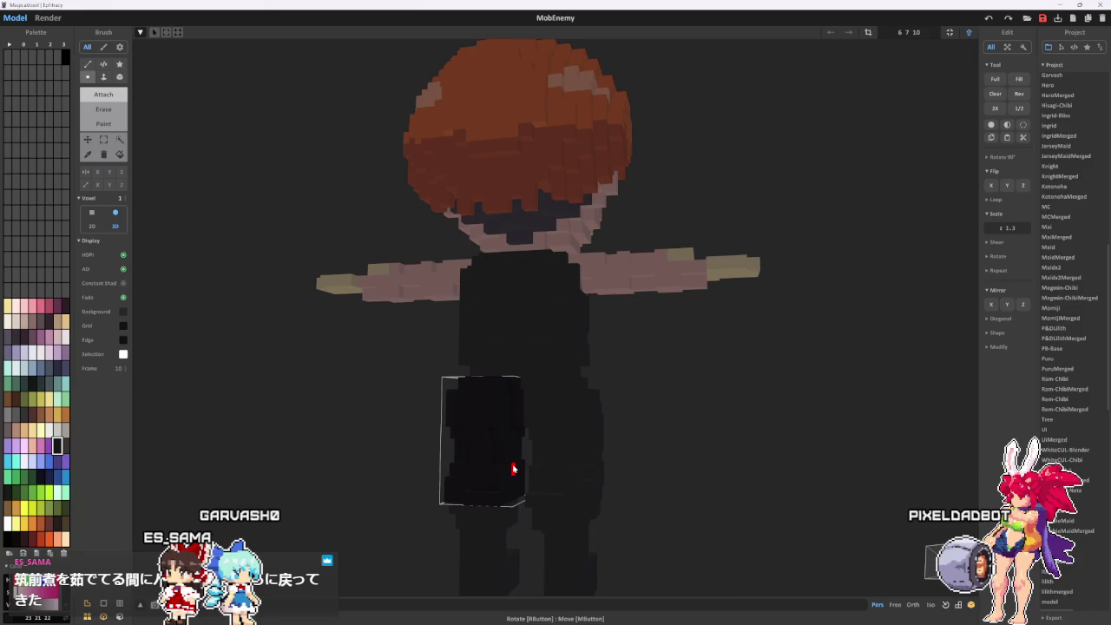
left_click(512, 469)
mouse_move(547, 451)
right_mouse_down()
mouse_move(539, 405)
mouse_move(640, 455)
mouse_move(580, 495)
right_mouse_up()
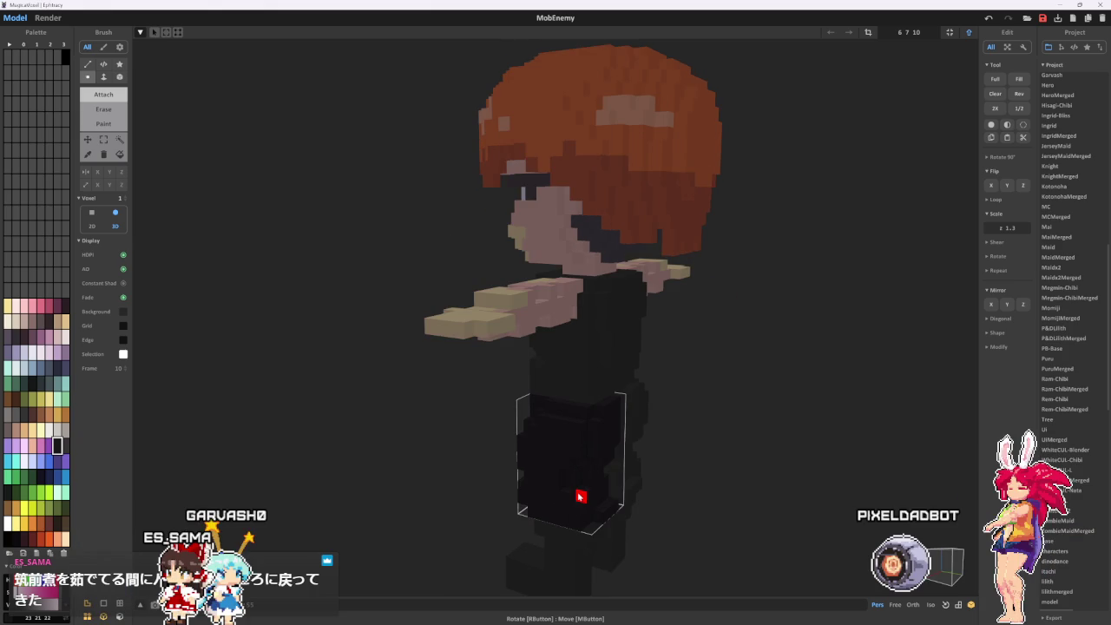
mouse_move(567, 490)
right_mouse_down()
mouse_move(619, 489)
mouse_move(512, 469)
mouse_move(548, 475)
mouse_move(551, 519)
mouse_move(539, 520)
right_mouse_up()
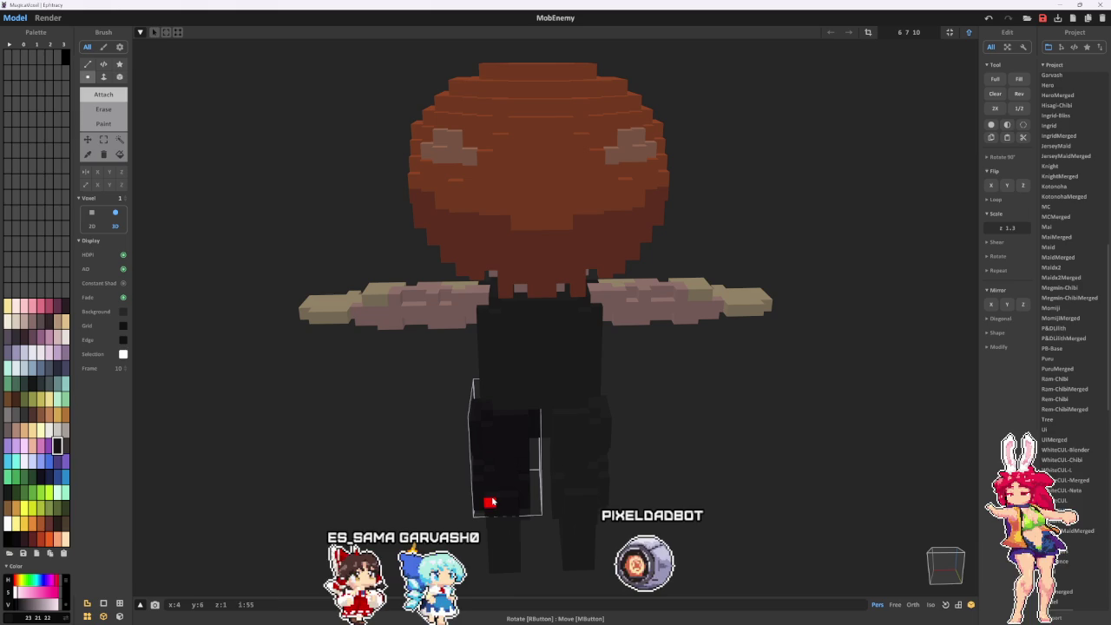
mouse_move(502, 494)
right_mouse_down()
mouse_move(529, 444)
mouse_move(514, 454)
right_mouse_up()
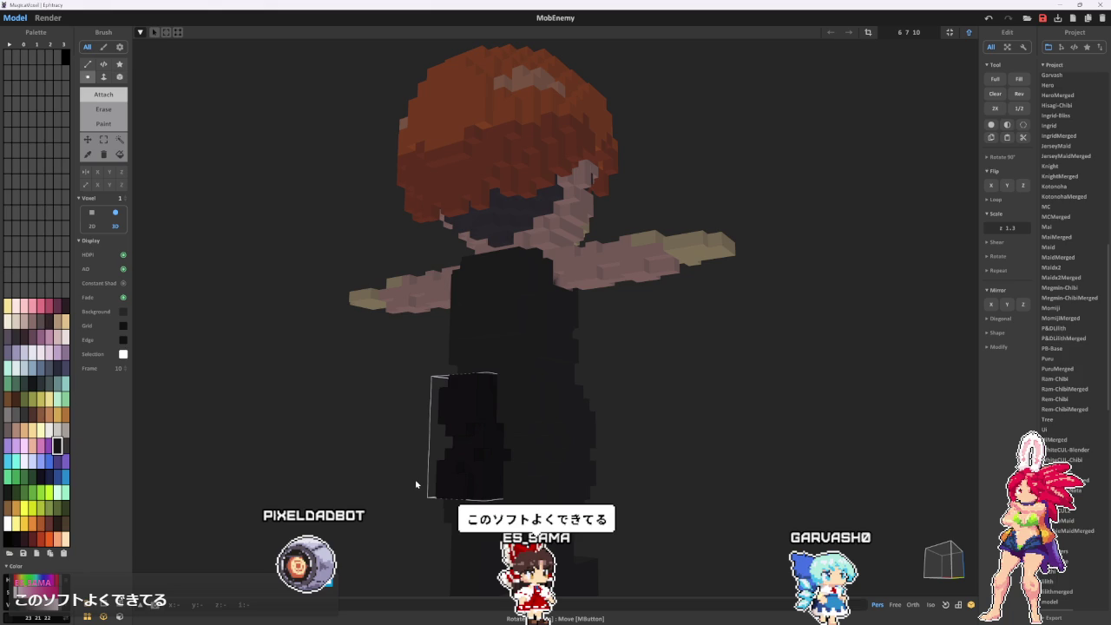
mouse_move(416, 484)
right_mouse_down()
mouse_move(509, 496)
mouse_move(509, 512)
mouse_move(566, 550)
mouse_move(543, 474)
right_mouse_up()
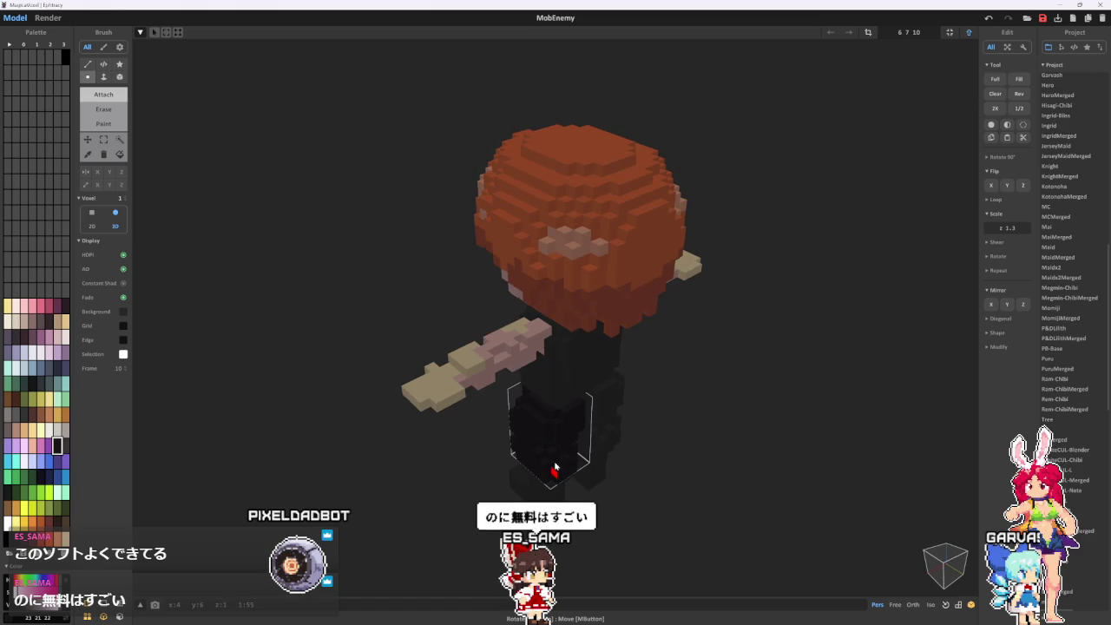
key("Tab")
key("Tab")
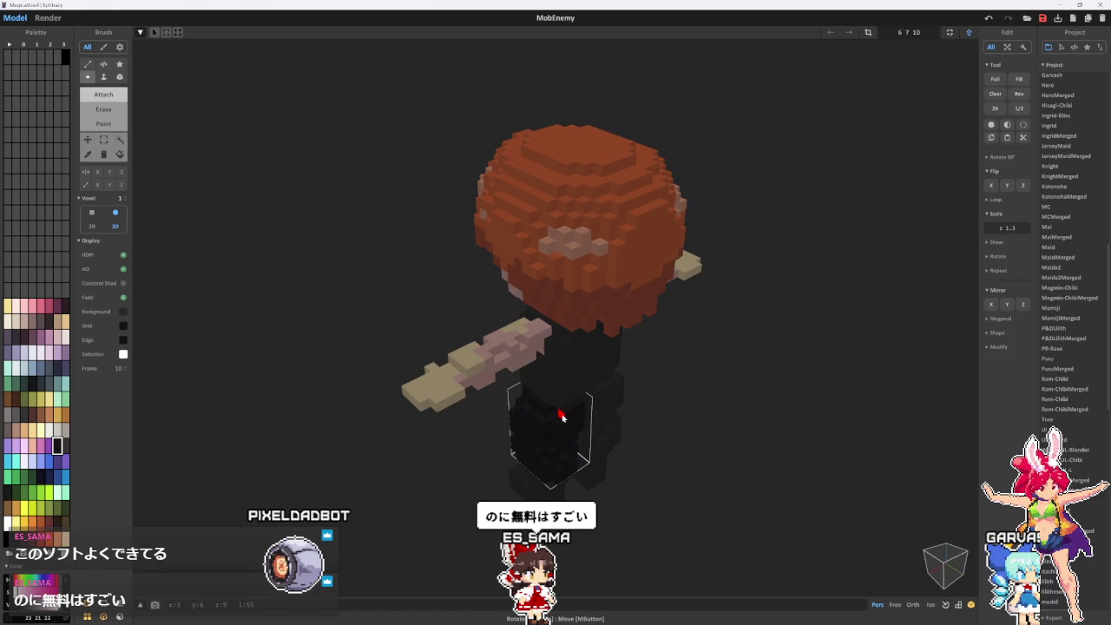
right_click_drag(561, 417, 544, 414)
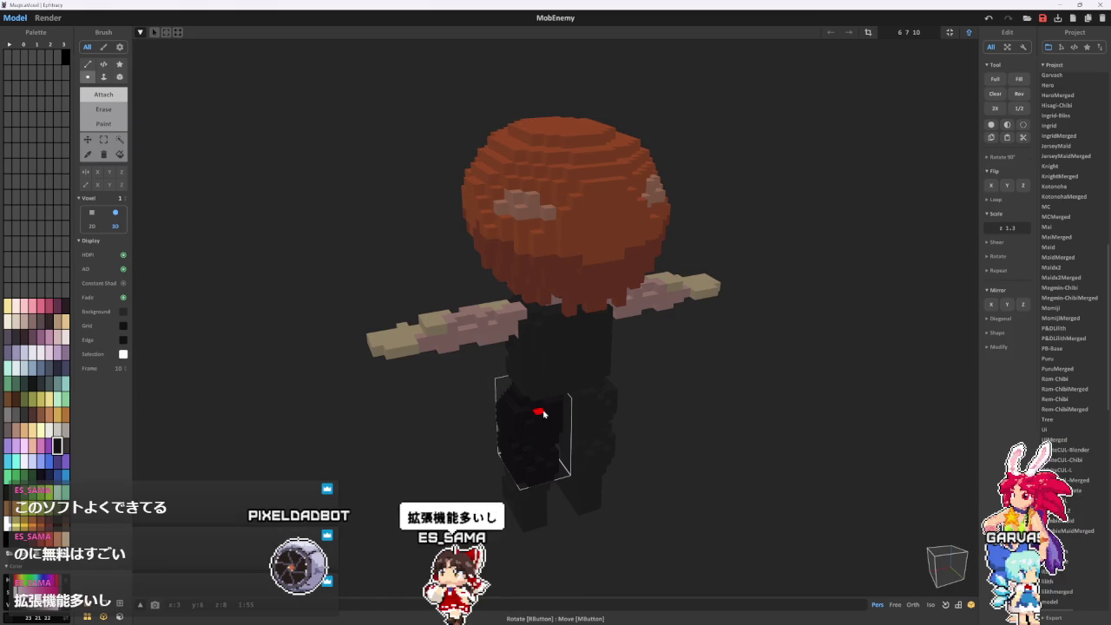
mouse_move(544, 414)
right_mouse_down()
mouse_move(569, 379)
mouse_move(561, 369)
right_mouse_up()
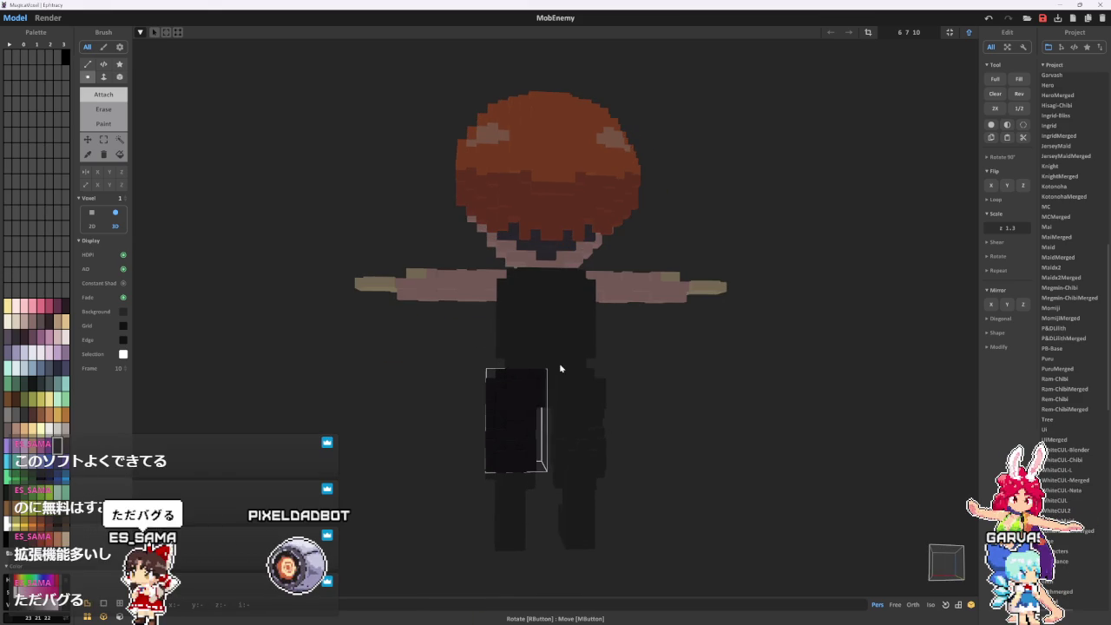
scroll(560, 369, "up", 2)
scroll(565, 367, "up", 2)
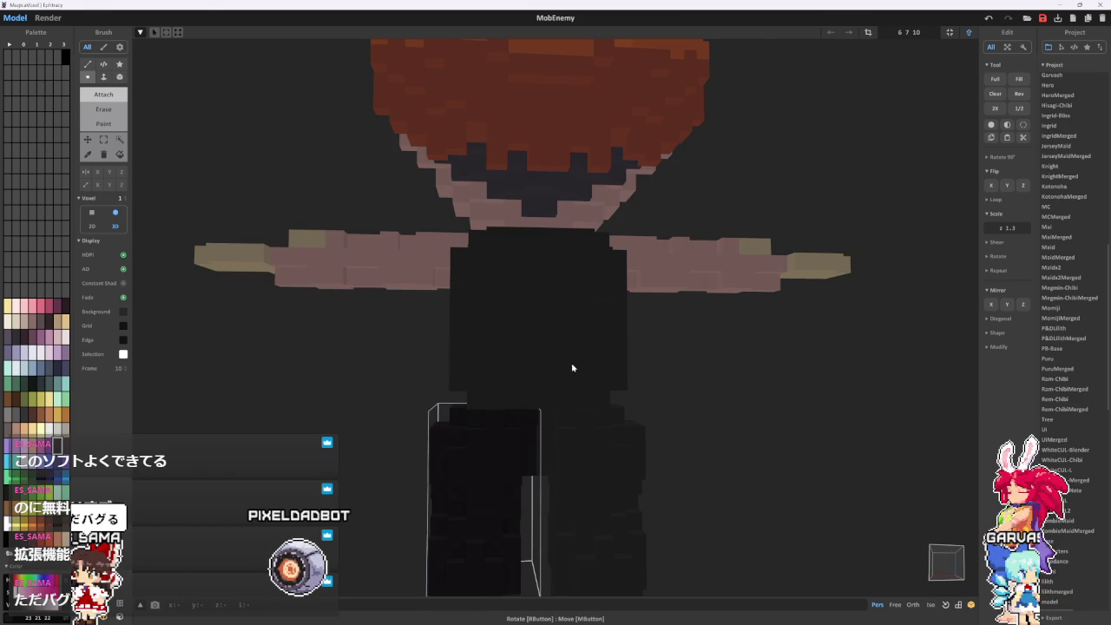
scroll(572, 368, "up", 2)
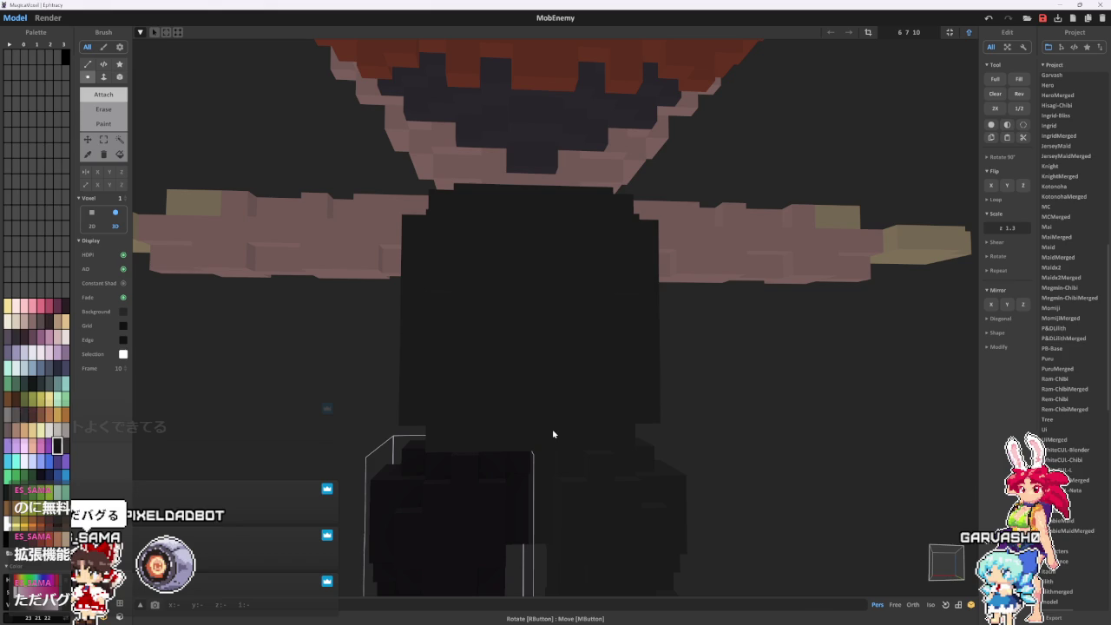
- Orbit around the torso, hips, legs and face from several angles
right_click_drag(553, 435, 504, 432)
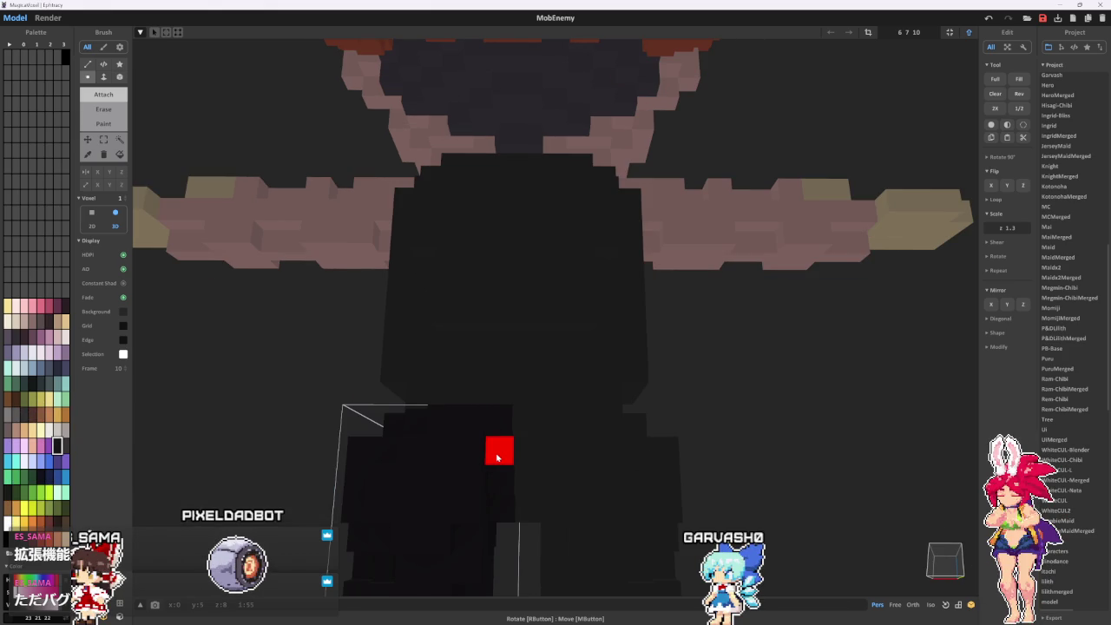
mouse_move(497, 458)
right_mouse_down()
mouse_move(521, 434)
mouse_move(469, 384)
mouse_move(515, 445)
right_mouse_up()
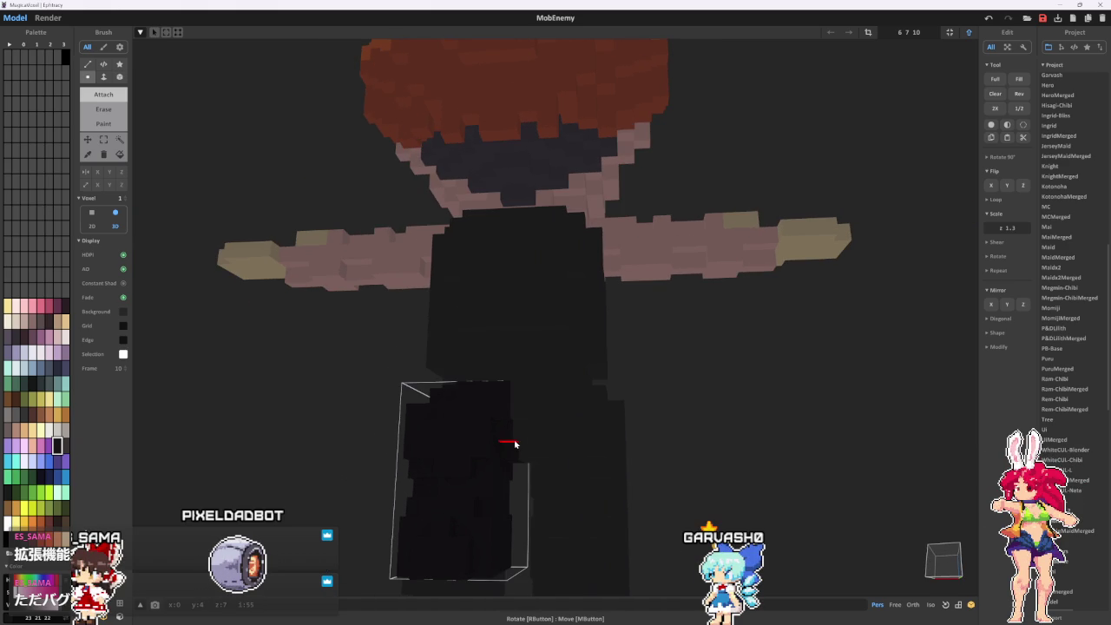
right_click_drag(515, 445, 487, 410)
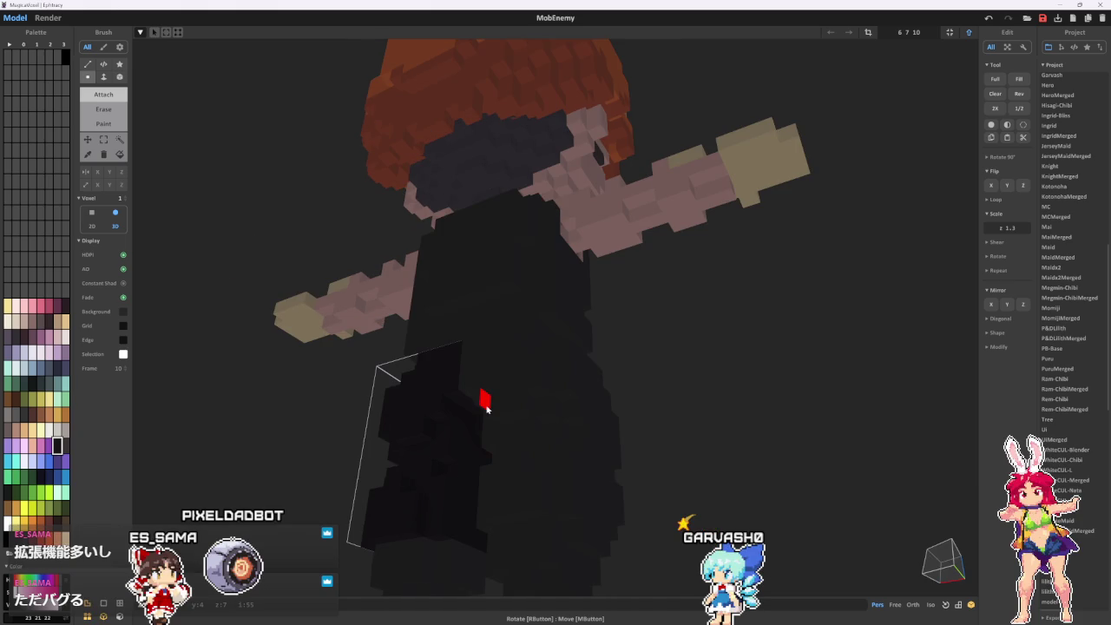
mouse_move(487, 409)
right_mouse_down()
mouse_move(570, 454)
mouse_move(482, 439)
right_mouse_up()
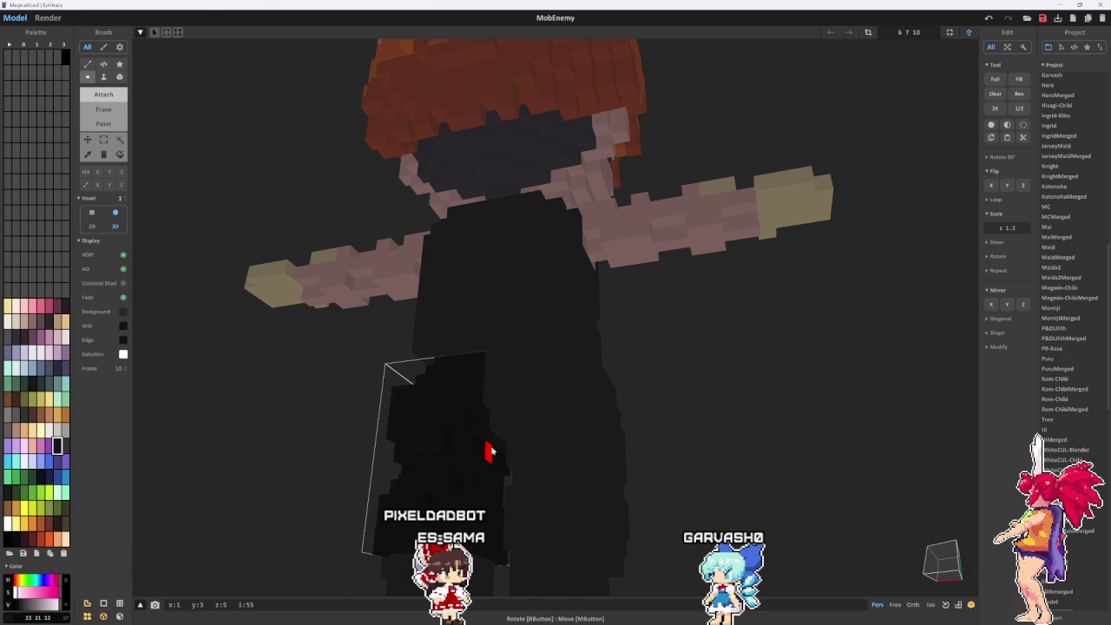
right_click_drag(489, 450, 547, 484)
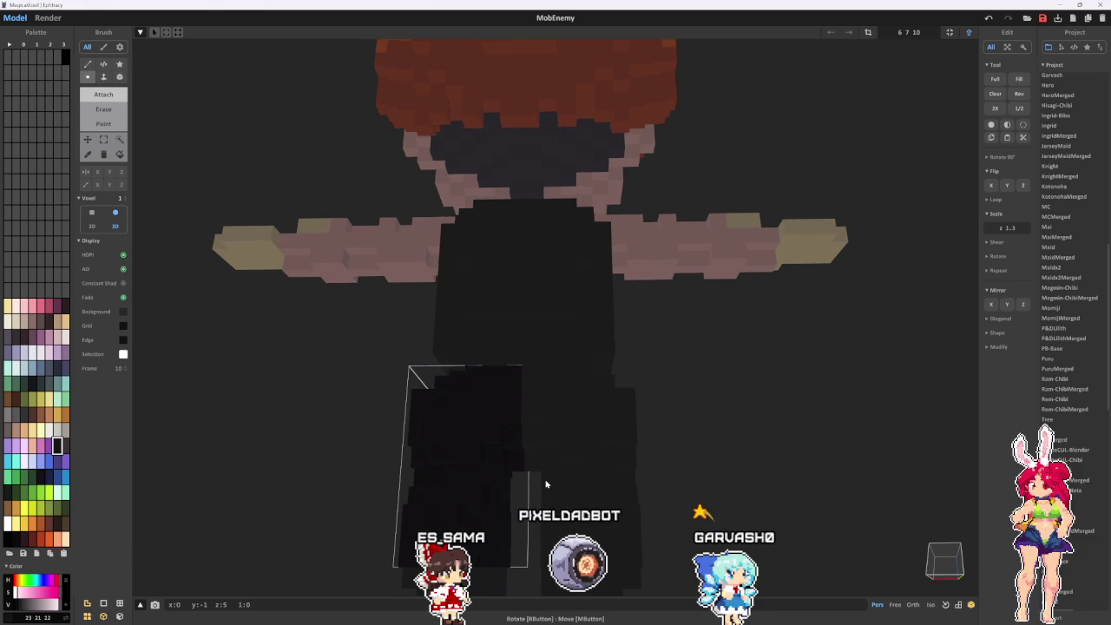
right_click_drag(546, 485, 273, 509)
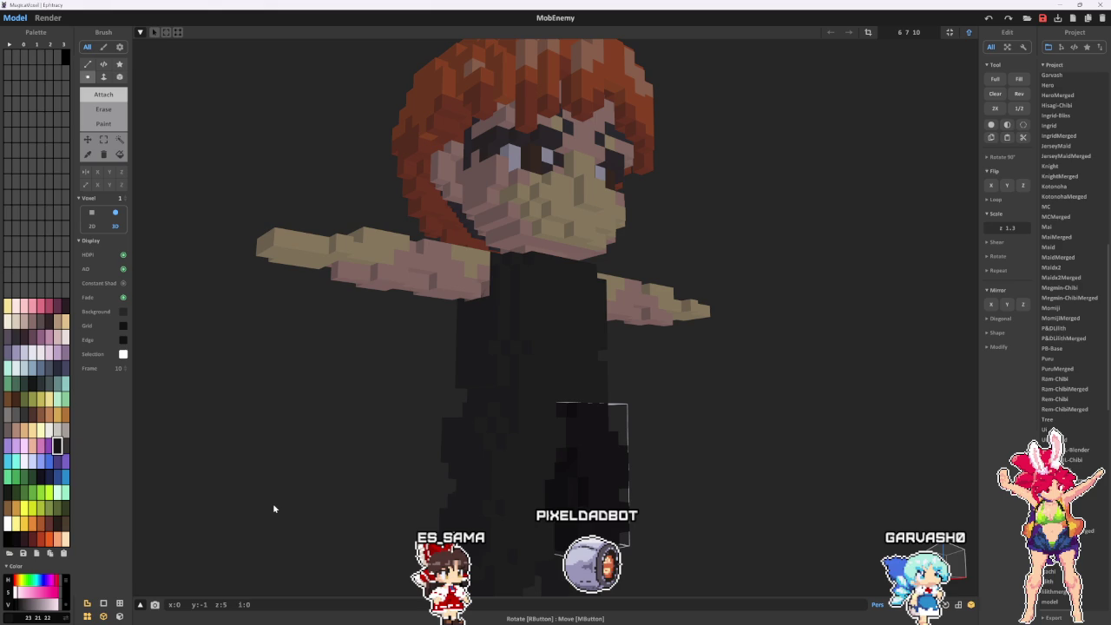
mouse_move(274, 505)
right_mouse_down()
mouse_move(615, 495)
mouse_move(599, 497)
mouse_move(603, 489)
mouse_move(631, 499)
mouse_move(539, 506)
mouse_move(567, 526)
right_mouse_up()
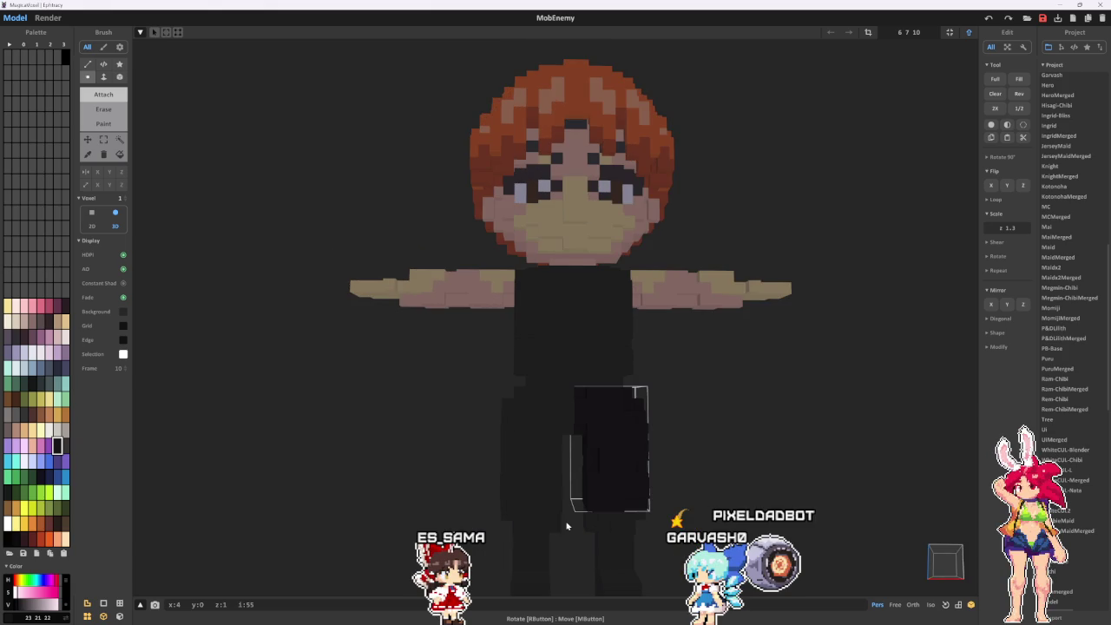
scroll(640, 470, "up", 2)
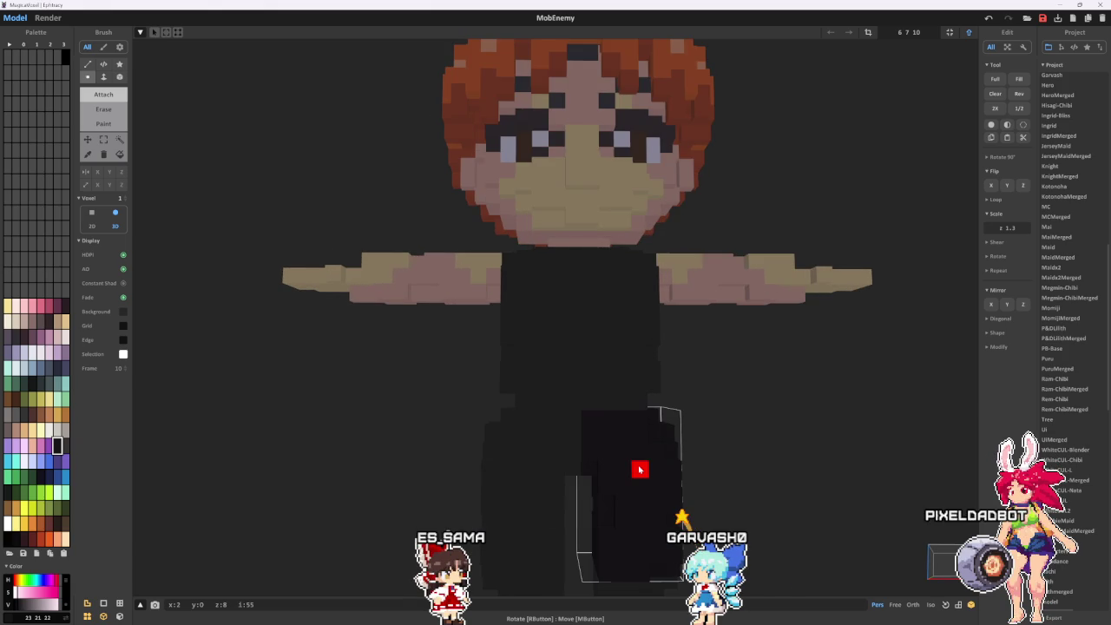
mouse_move(640, 470)
right_mouse_down()
mouse_move(598, 444)
mouse_move(434, 464)
mouse_move(522, 476)
mouse_move(673, 455)
mouse_move(576, 449)
mouse_move(542, 475)
right_mouse_up()
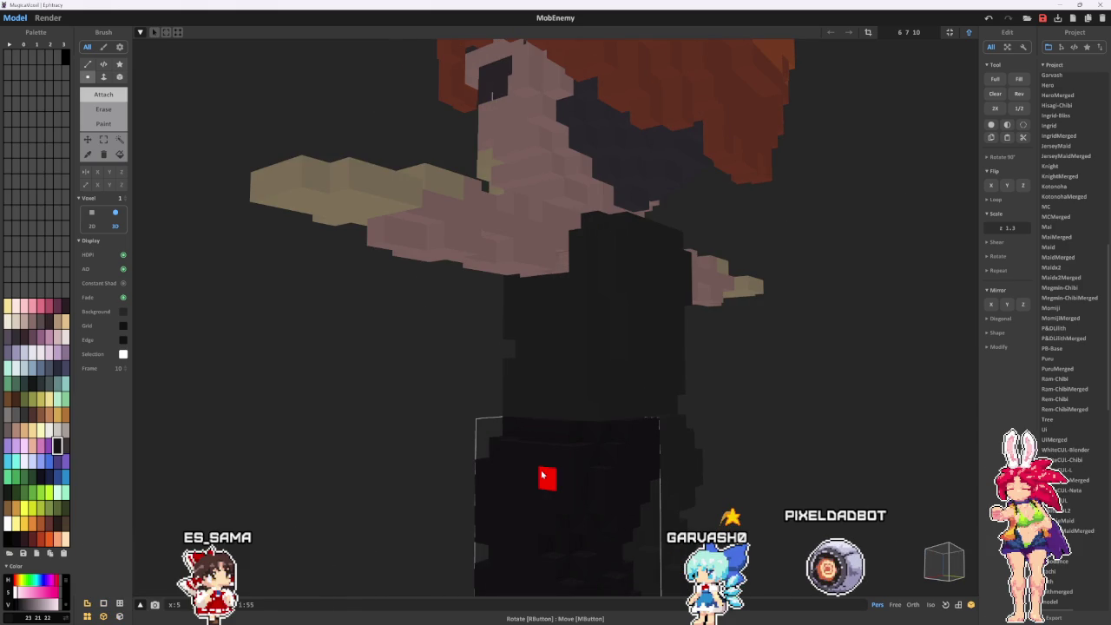
mouse_move(542, 475)
right_mouse_down()
mouse_move(626, 439)
mouse_move(783, 458)
mouse_move(701, 467)
mouse_move(693, 488)
mouse_move(702, 363)
mouse_move(642, 388)
right_mouse_up()
scroll(694, 472, "up", 3)
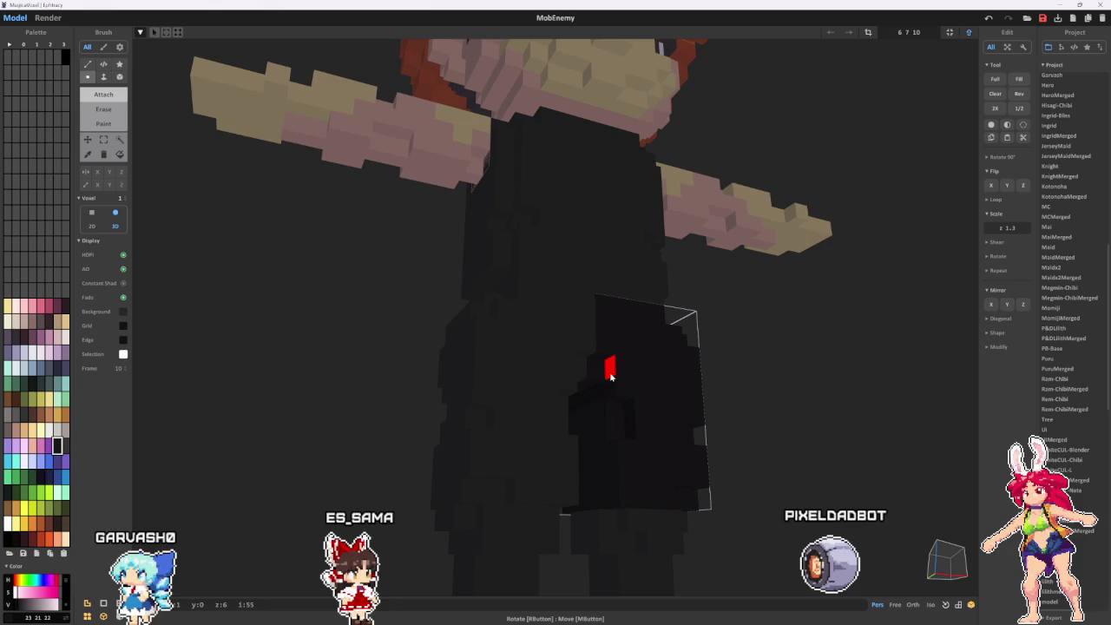
mouse_move(610, 376)
right_mouse_down()
mouse_move(601, 419)
mouse_move(597, 393)
mouse_move(613, 473)
mouse_move(630, 475)
mouse_move(632, 407)
mouse_move(560, 407)
mouse_move(629, 448)
mouse_move(637, 417)
mouse_move(709, 465)
mouse_move(653, 477)
mouse_move(731, 439)
mouse_move(777, 503)
right_mouse_up()
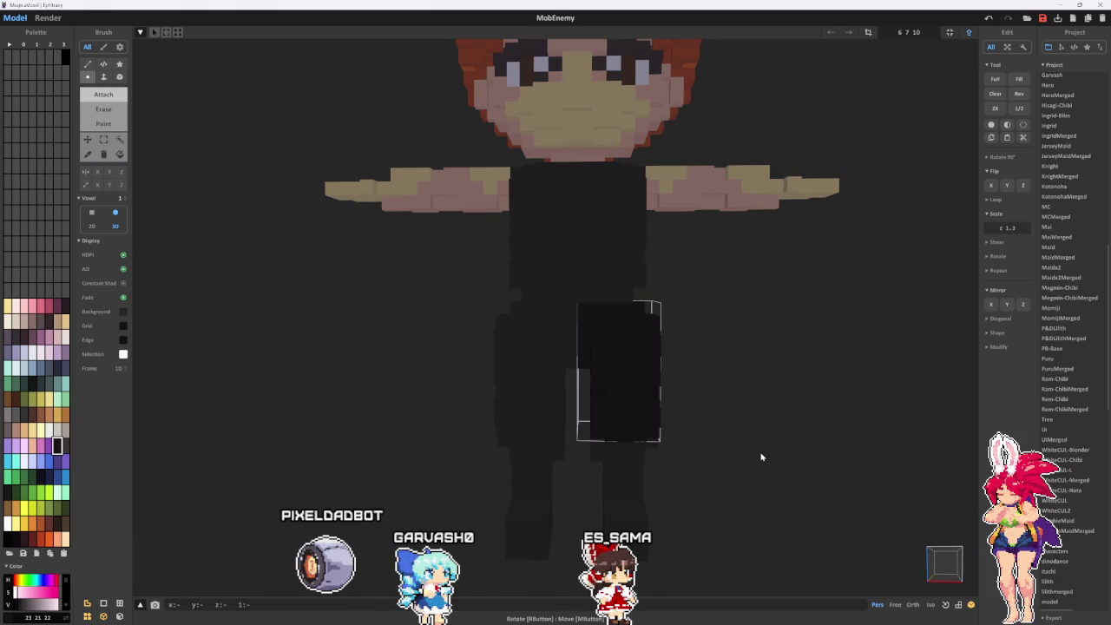
- In object view, slide the neck block left to line up with the torso
key("Tab")
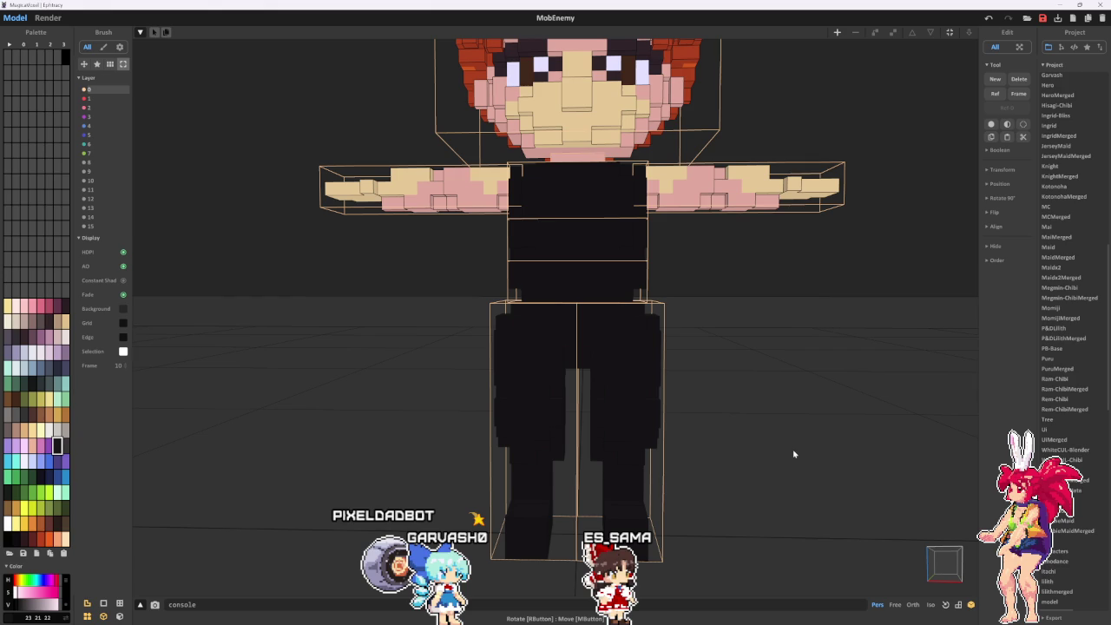
right_click_drag(793, 454, 633, 449)
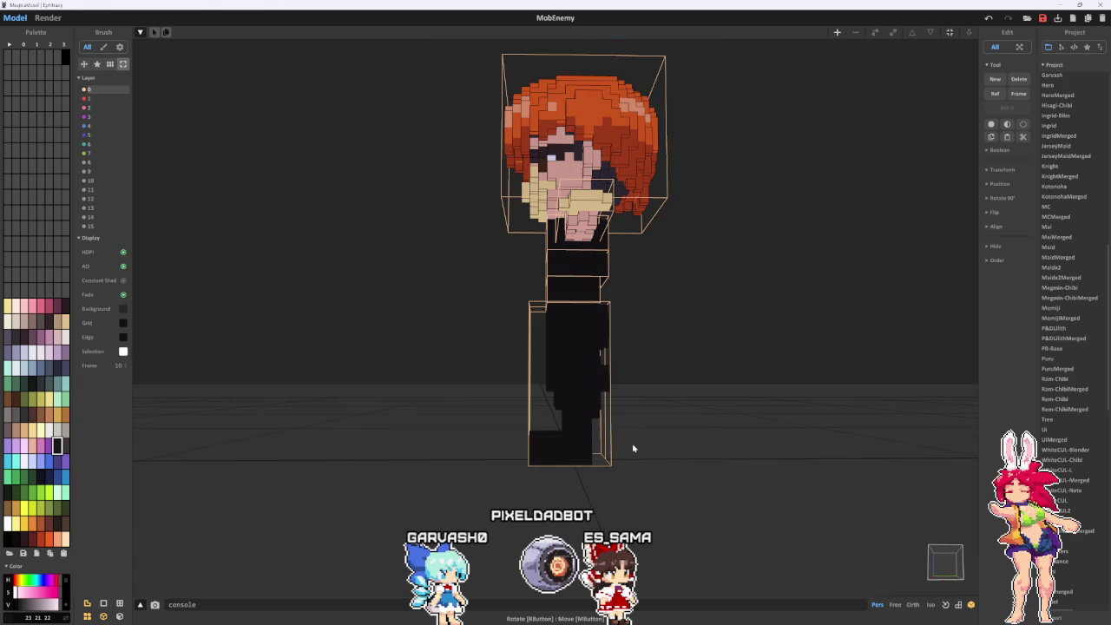
mouse_move(633, 449)
right_mouse_down()
mouse_move(642, 474)
mouse_move(553, 264)
right_mouse_up()
scroll(621, 272, "up", 2)
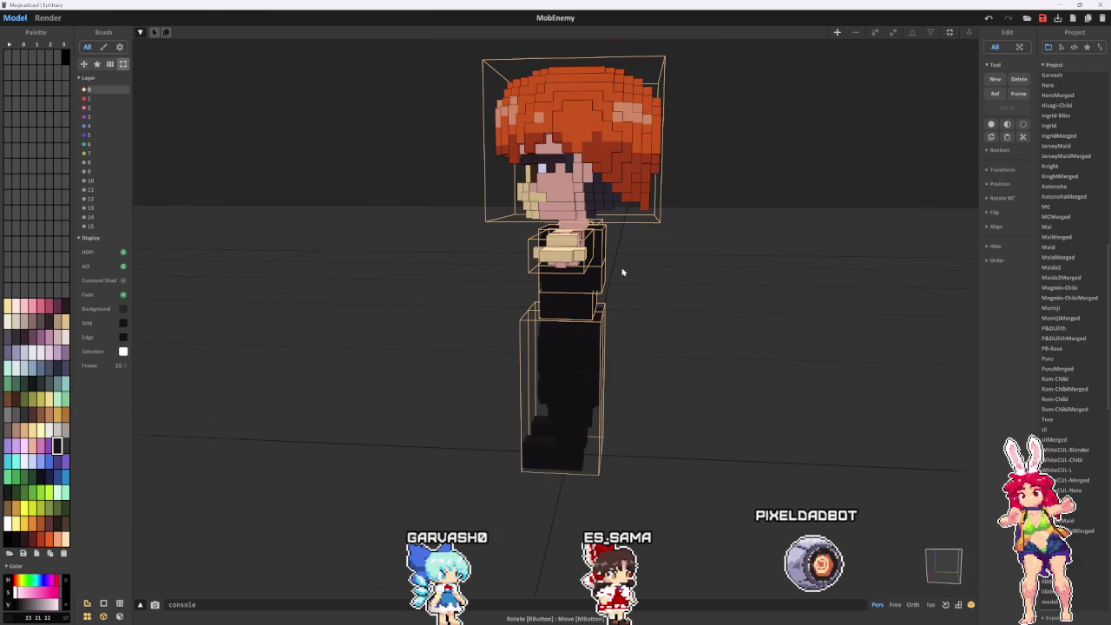
scroll(621, 272, "up", 3)
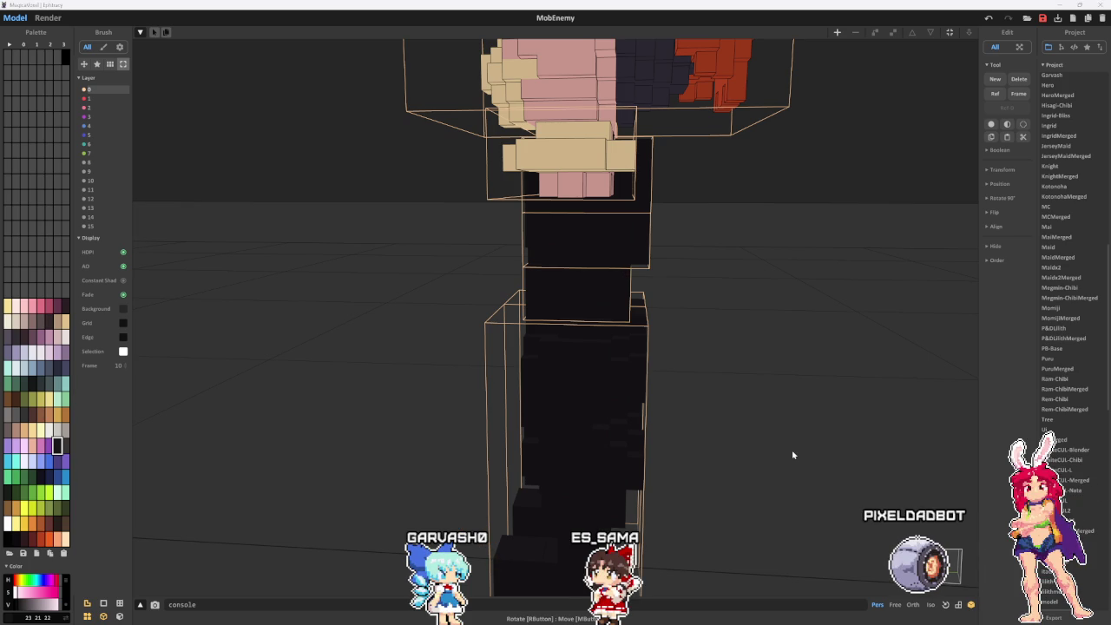
left_click(637, 211)
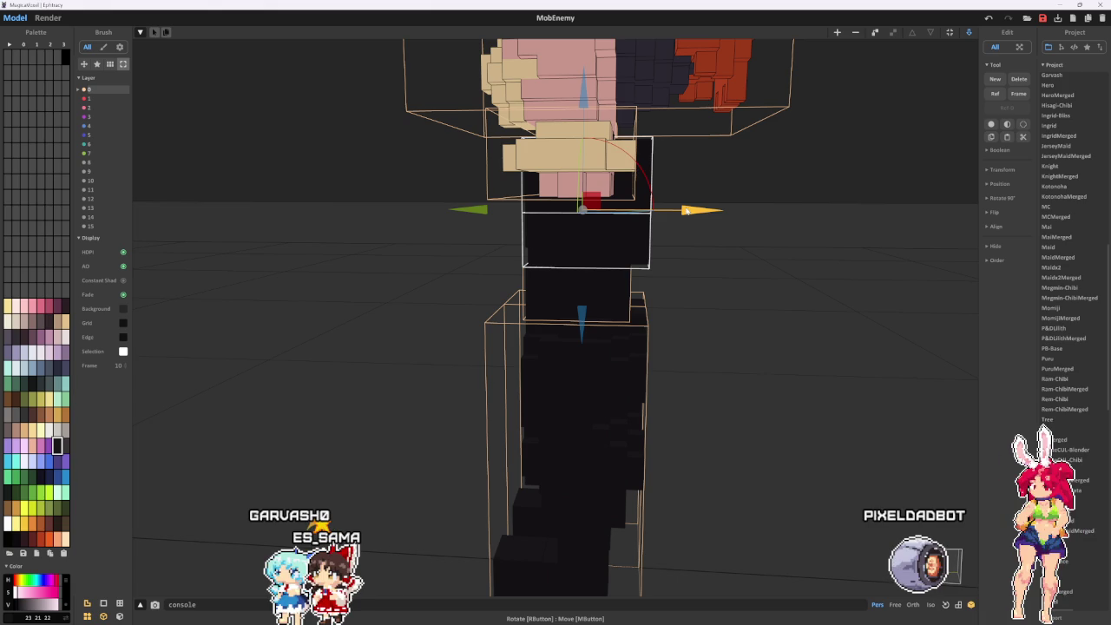
left_click_drag(686, 210, 667, 210)
left_click(689, 251)
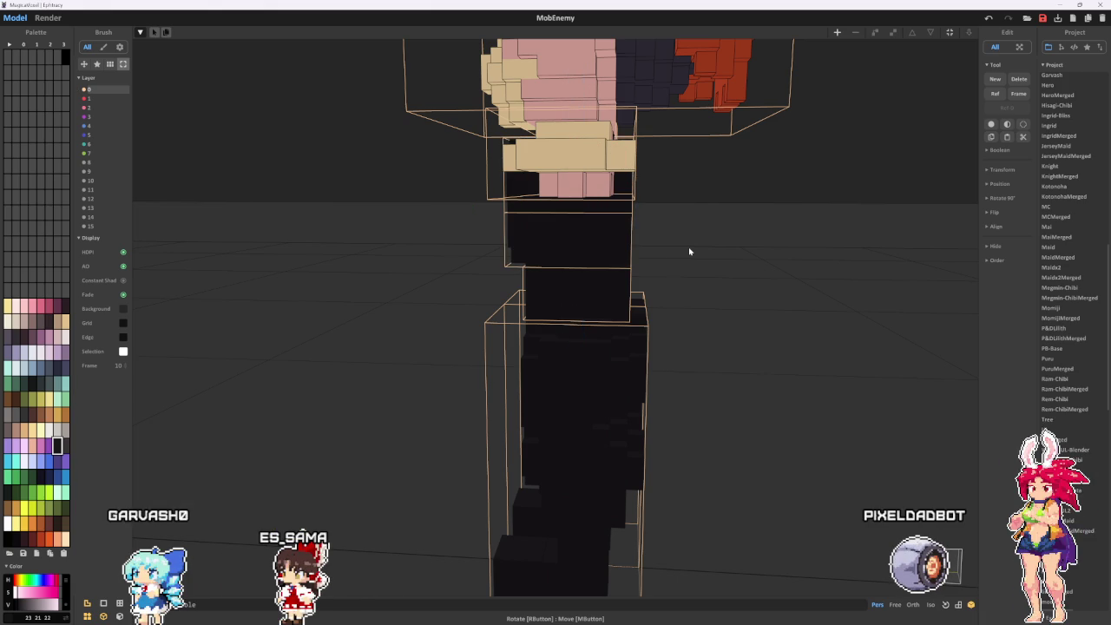
- Nudge the left arm and right arm each one step outward from the body
mouse_move(689, 251)
right_mouse_down()
mouse_move(835, 371)
mouse_move(583, 347)
mouse_move(491, 380)
mouse_move(496, 390)
mouse_move(537, 315)
right_mouse_up()
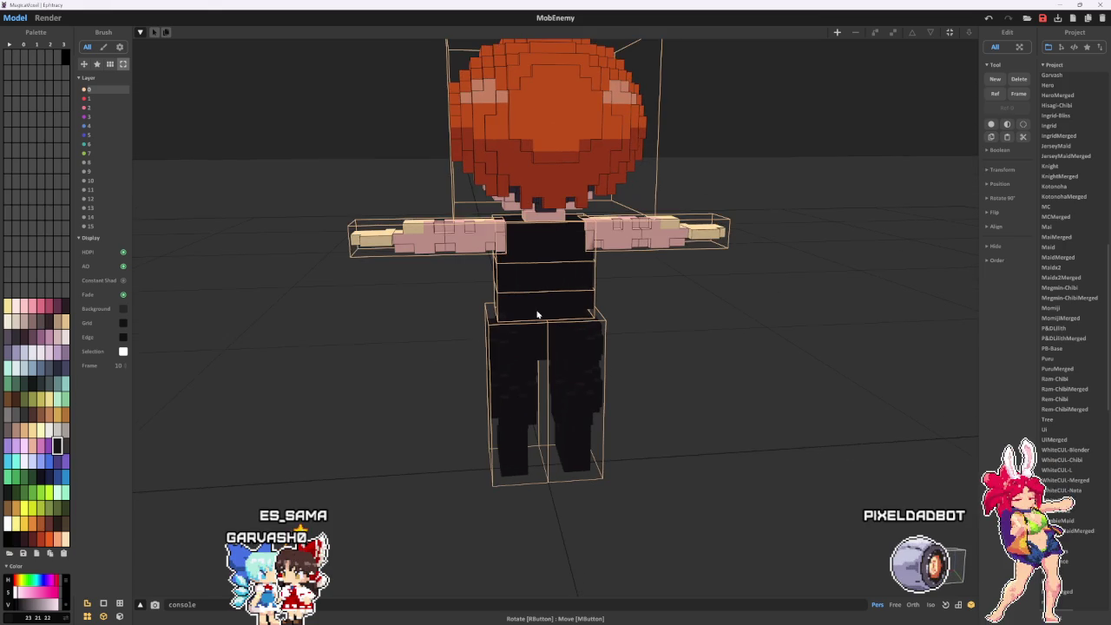
scroll(537, 314, "up", 2)
scroll(521, 310, "up", 2)
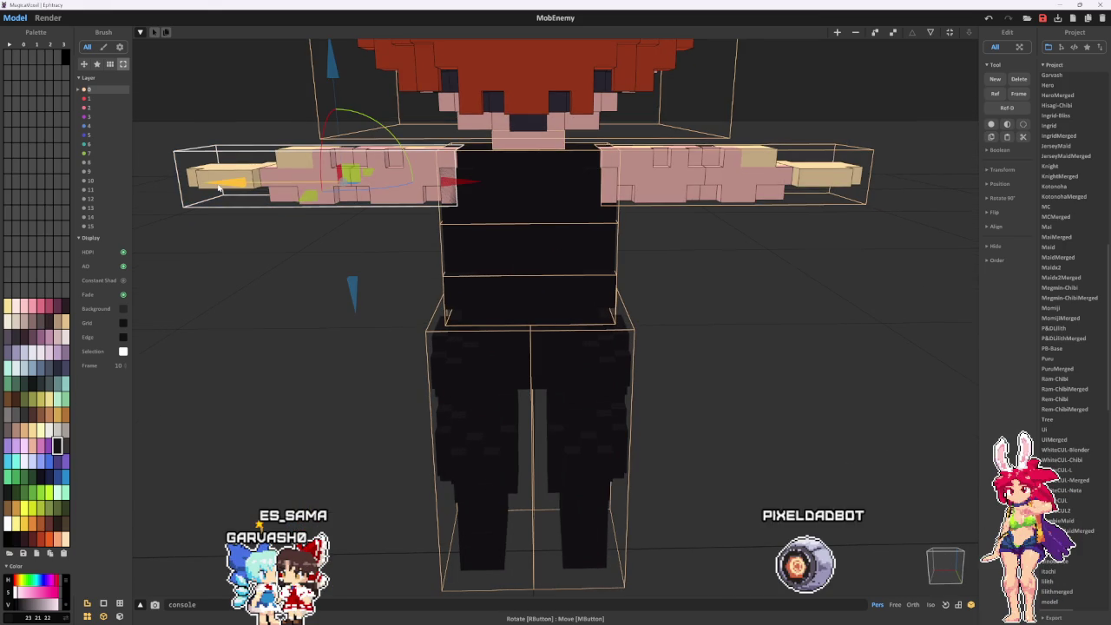
key("Left")
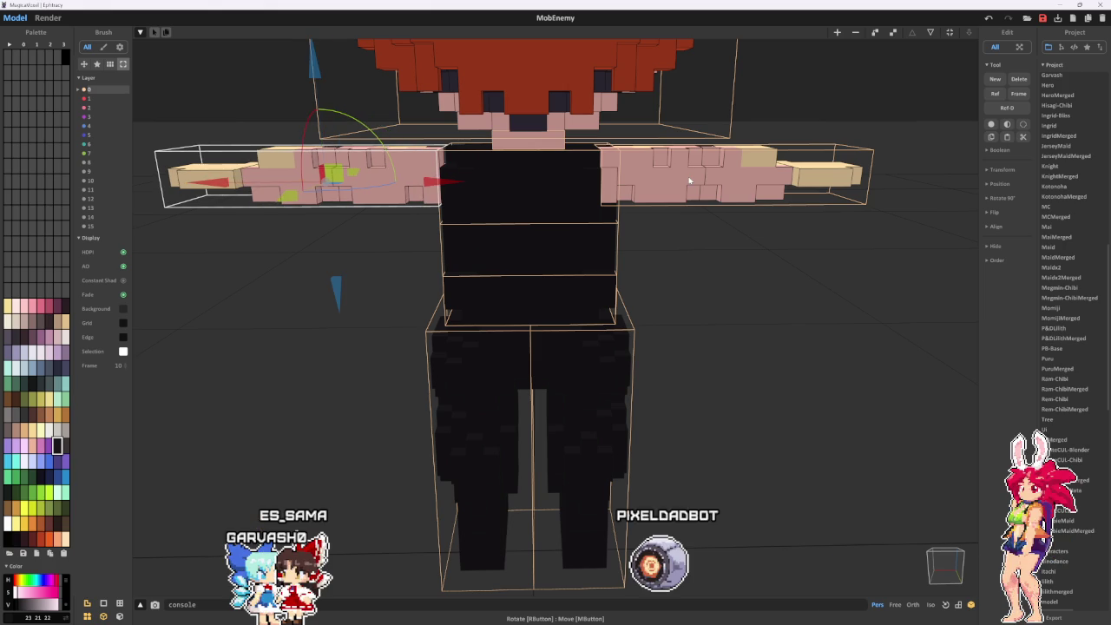
left_click(689, 181)
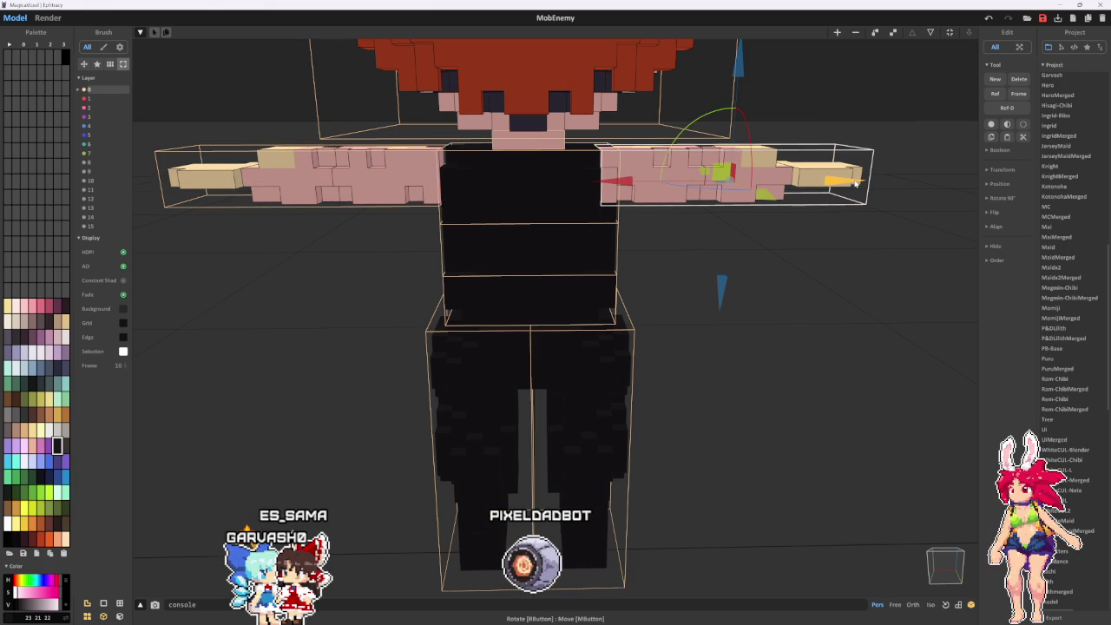
key("Right")
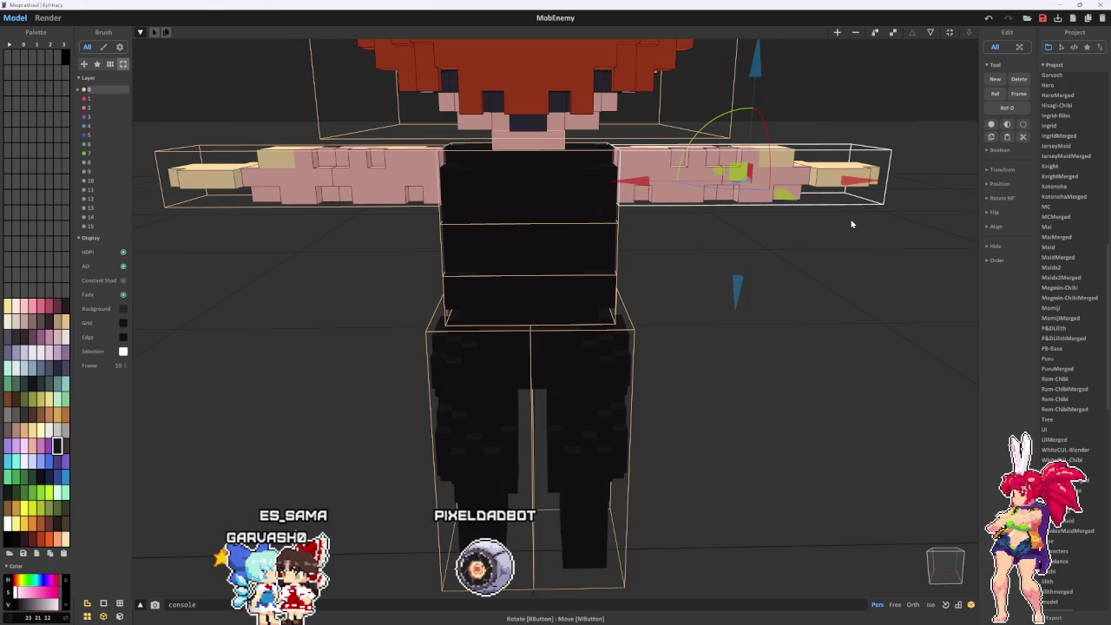
mouse_move(852, 224)
right_mouse_down()
mouse_move(746, 336)
mouse_move(668, 353)
mouse_move(726, 340)
mouse_move(542, 197)
right_mouse_up()
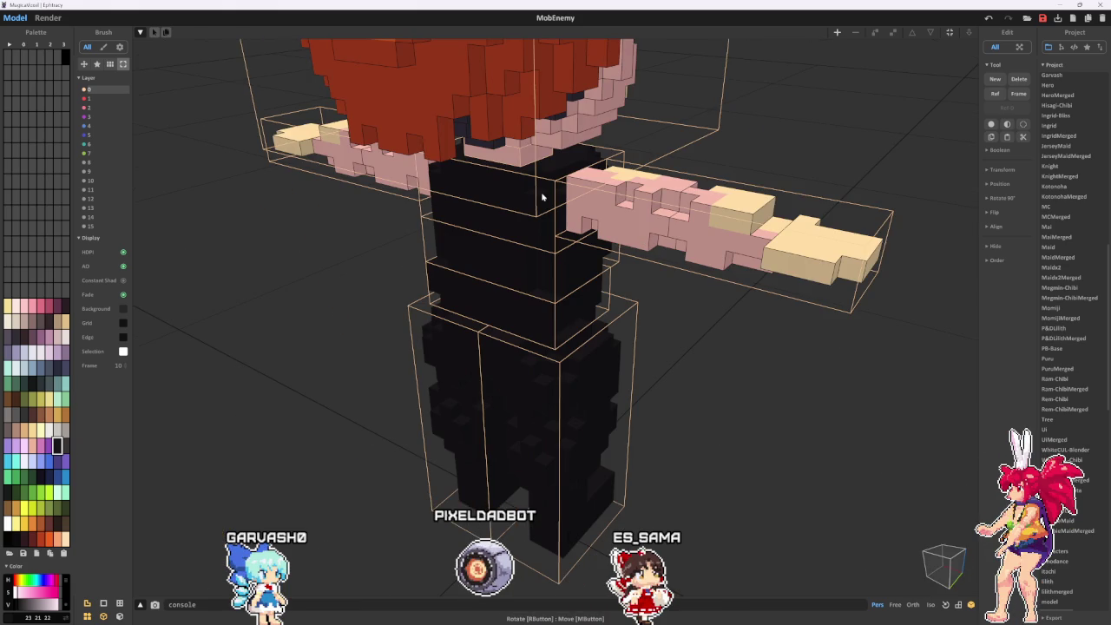
double_click(542, 197)
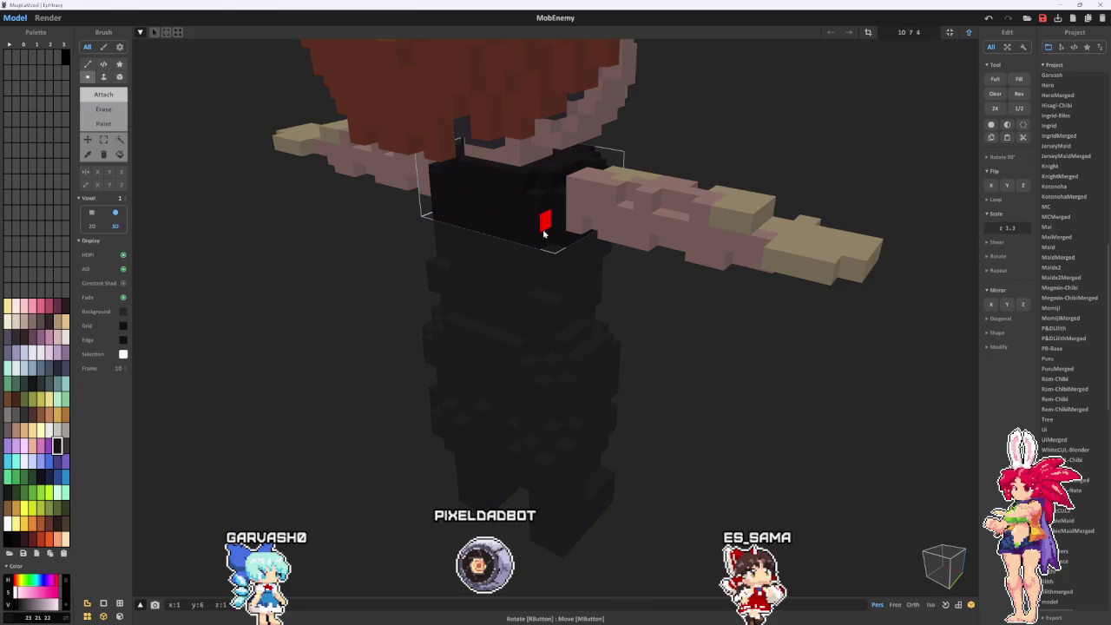
scroll(545, 232, "up", 3)
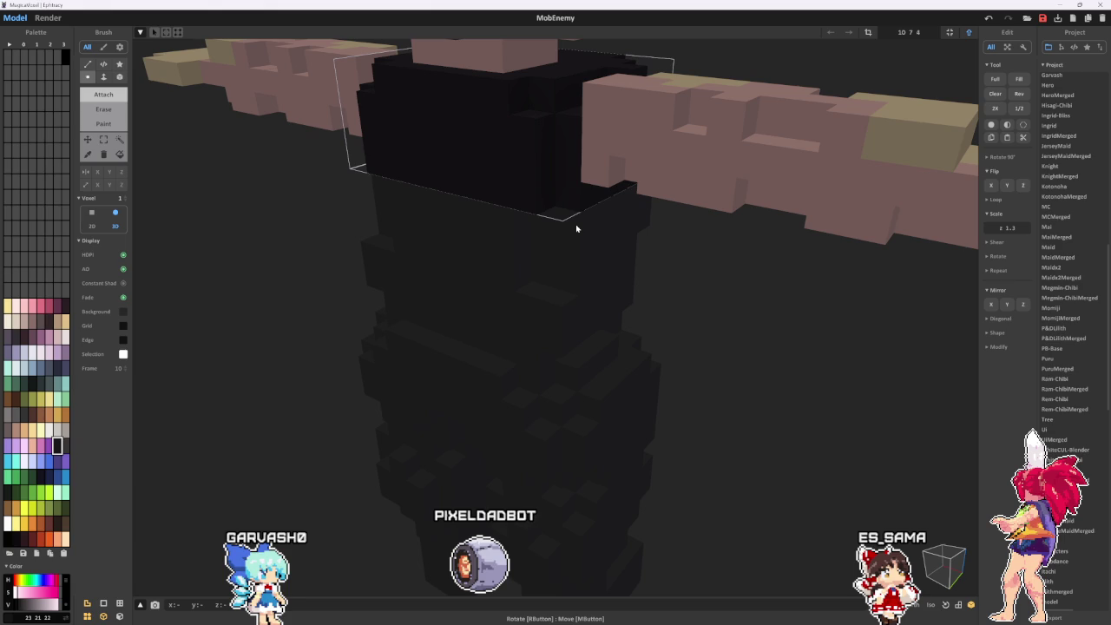
mouse_move(576, 224)
right_mouse_down()
mouse_move(676, 405)
mouse_move(754, 301)
right_mouse_up()
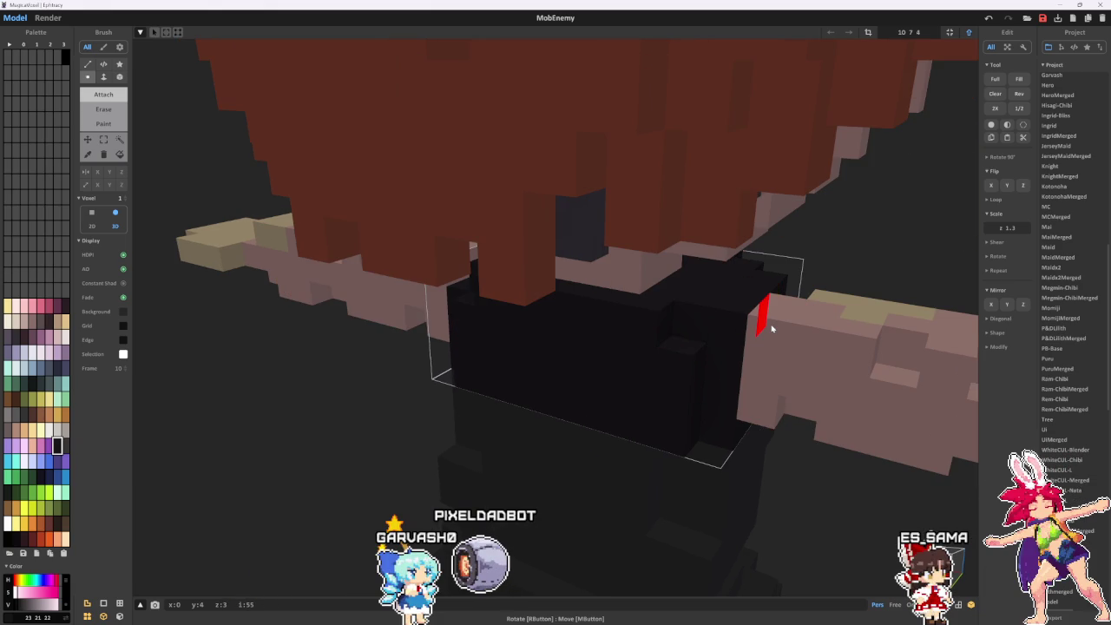
mouse_move(772, 328)
right_mouse_down()
mouse_move(705, 301)
mouse_move(774, 354)
mouse_move(740, 334)
mouse_move(771, 342)
right_mouse_up()
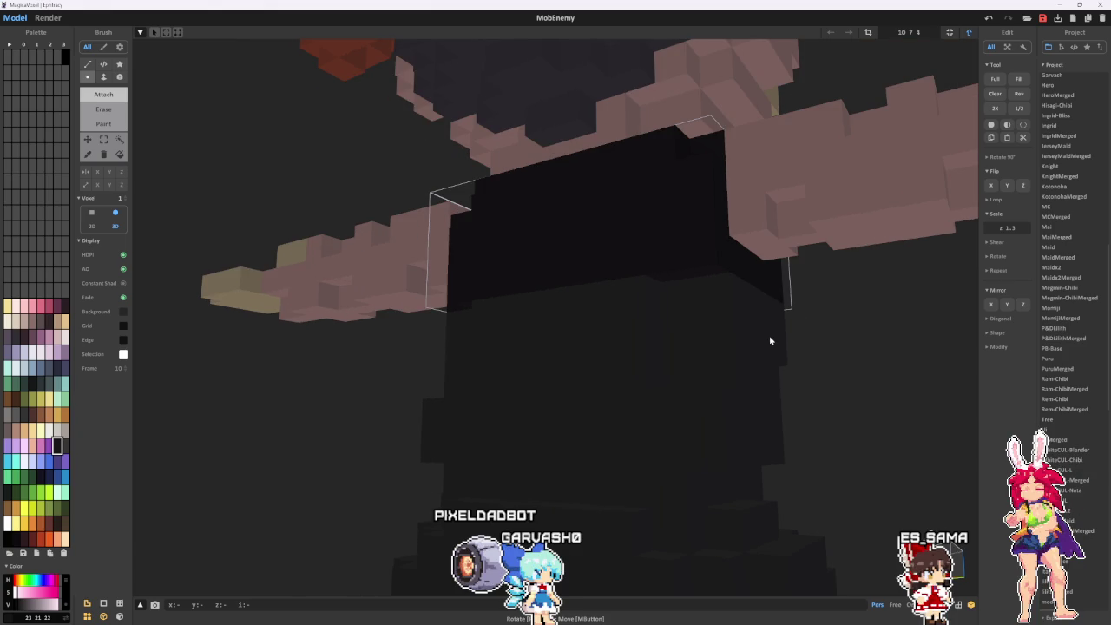
key("Tab")
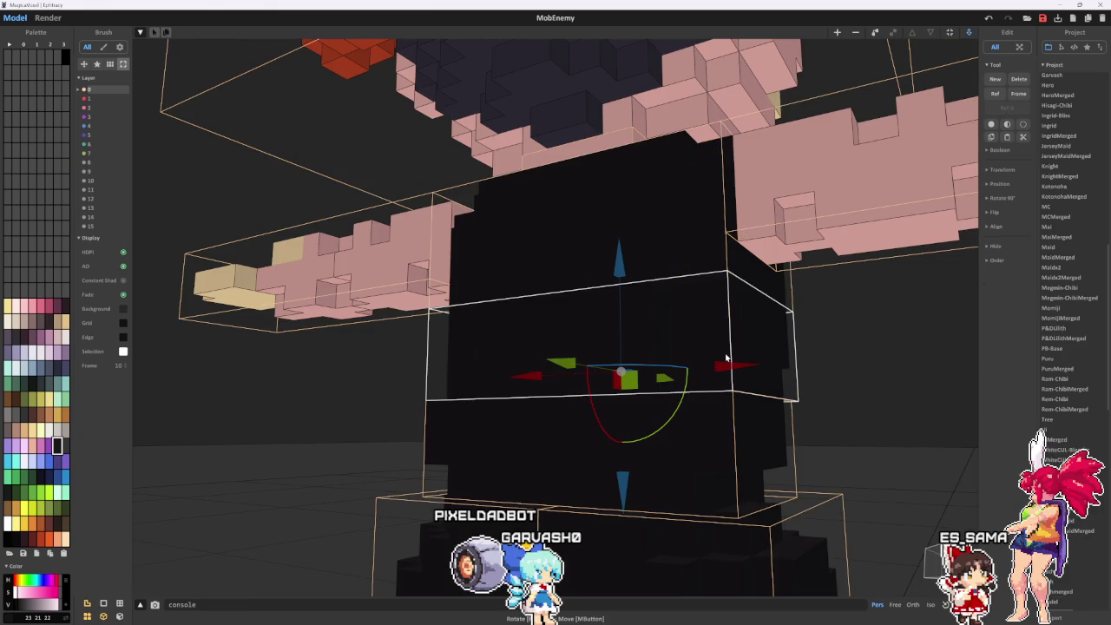
key("Tab")
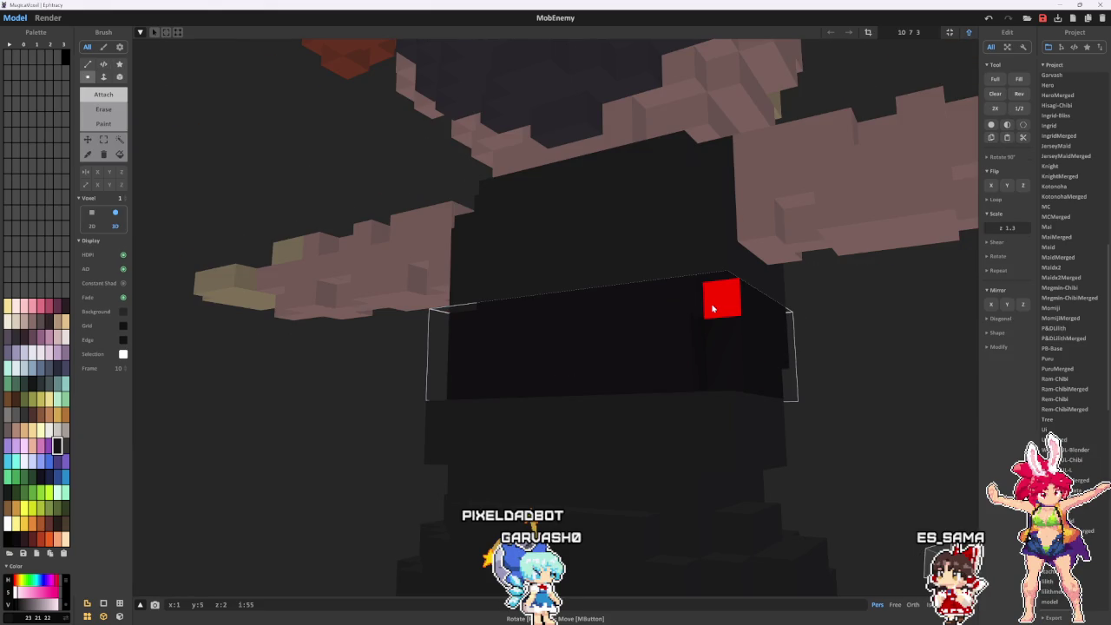
mouse_move(712, 308)
right_mouse_down()
mouse_move(816, 374)
mouse_move(768, 427)
right_mouse_up()
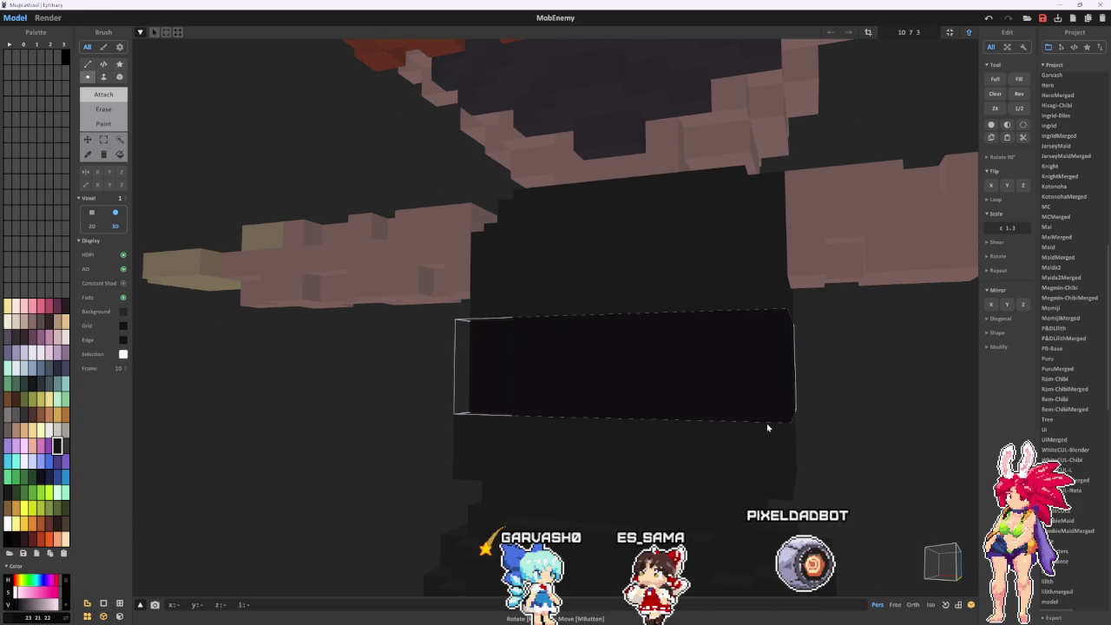
right_click_drag(767, 427, 804, 404)
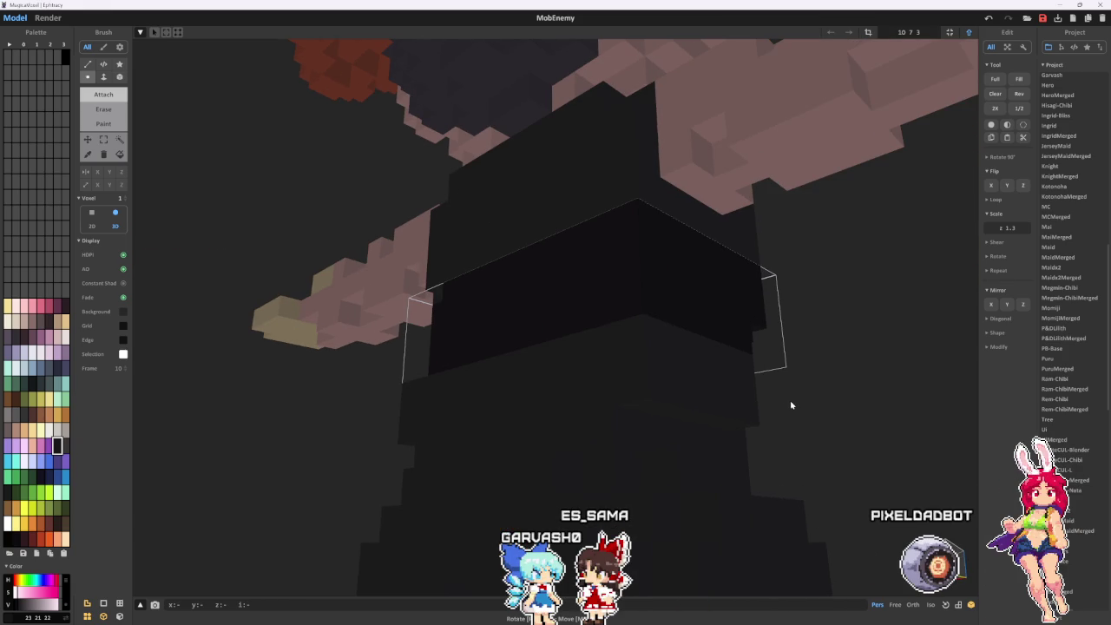
key("Tab")
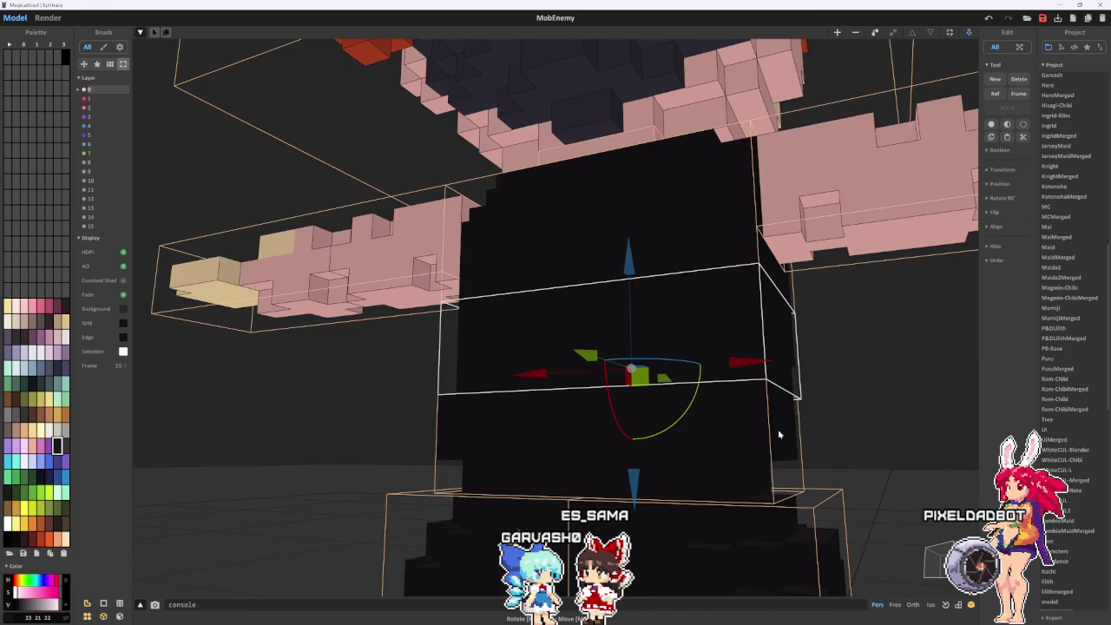
- Open the dark torso block for voxel editing and orbit around it
key("Tab")
mouse_move(778, 429)
right_mouse_down()
mouse_move(743, 449)
mouse_move(663, 443)
mouse_move(669, 454)
mouse_move(612, 434)
mouse_move(734, 469)
mouse_move(772, 433)
right_mouse_up()
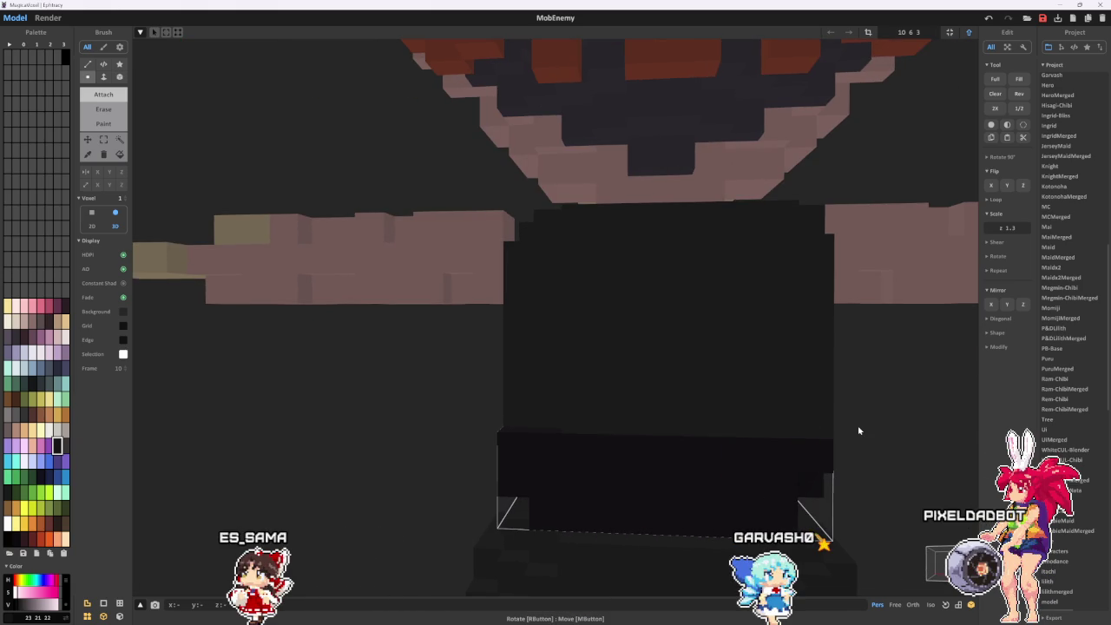
key("Tab")
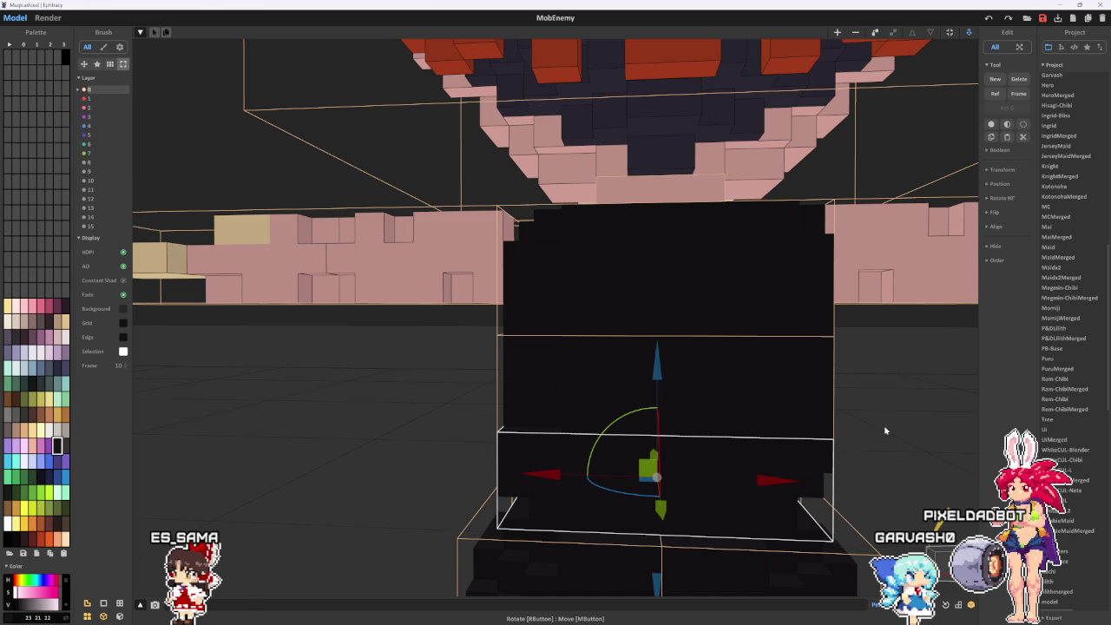
key("Tab")
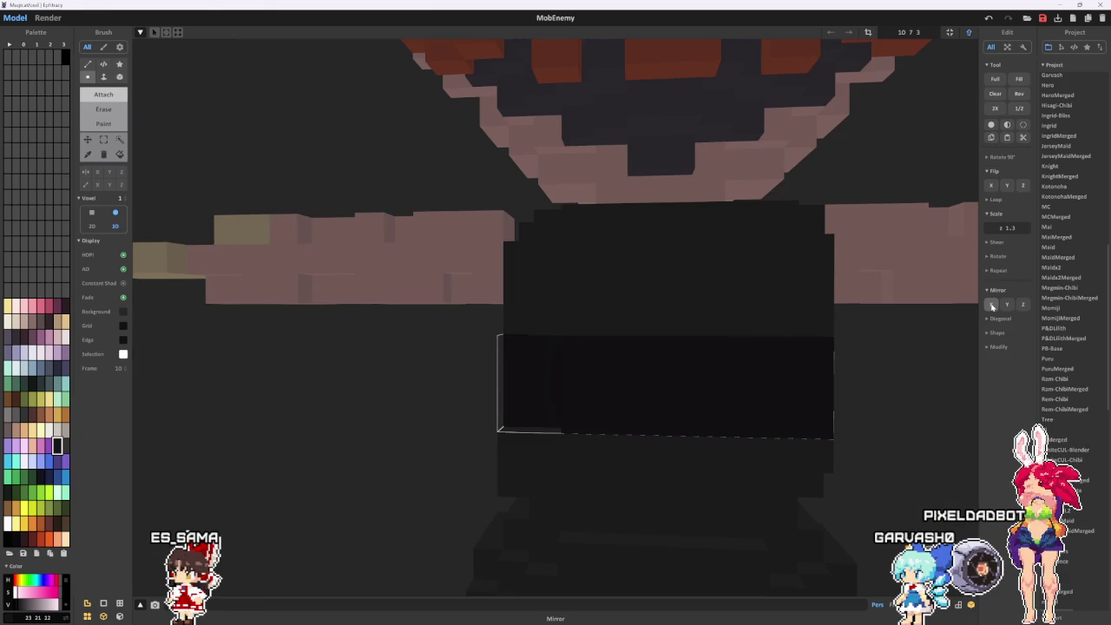
right_click_drag(964, 322, 873, 352)
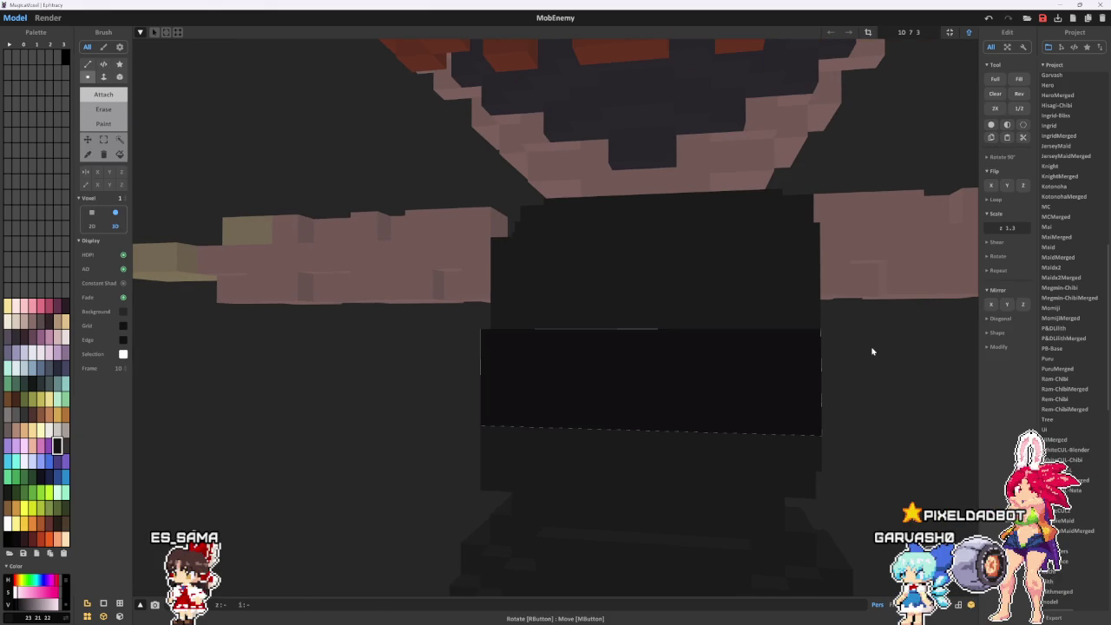
key("Tab")
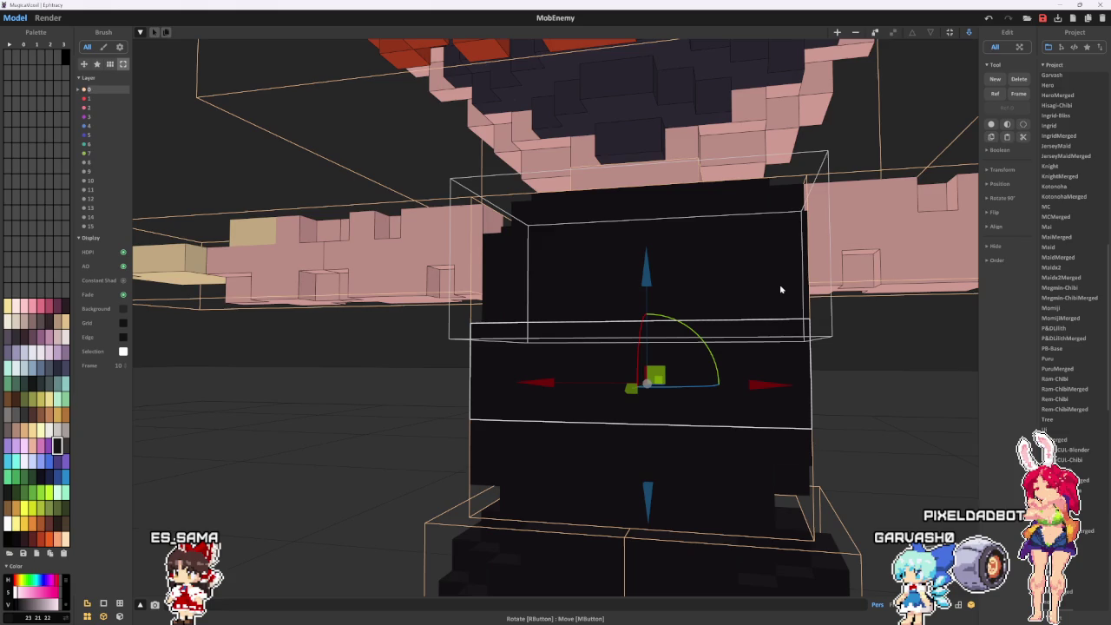
key("Tab")
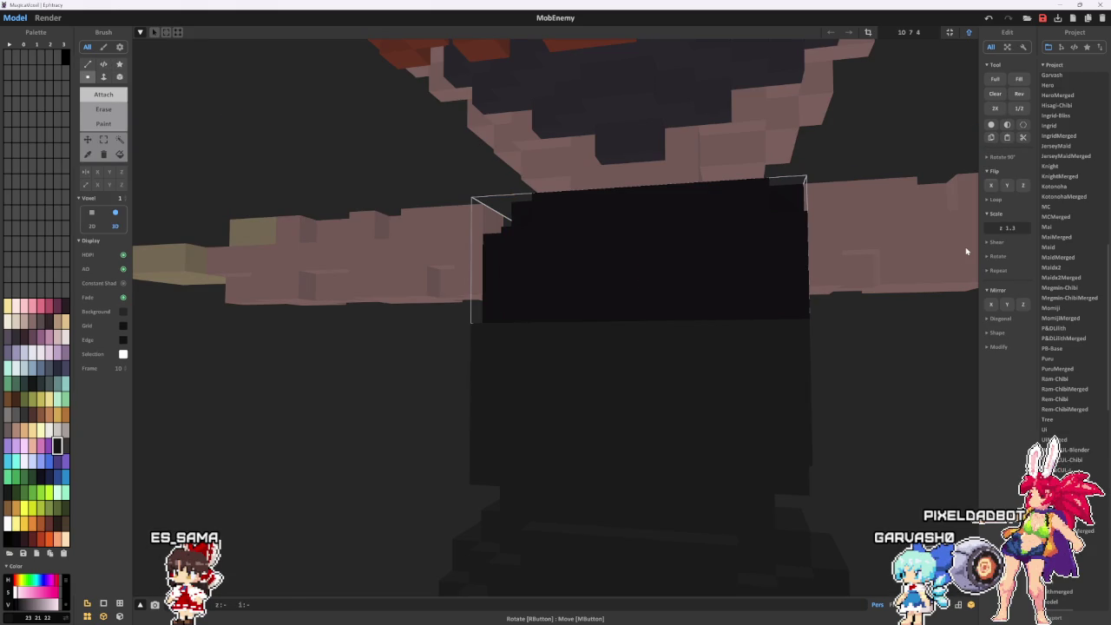
- Flip the dark block along X, then zoom out to the whole character
left_click(991, 188)
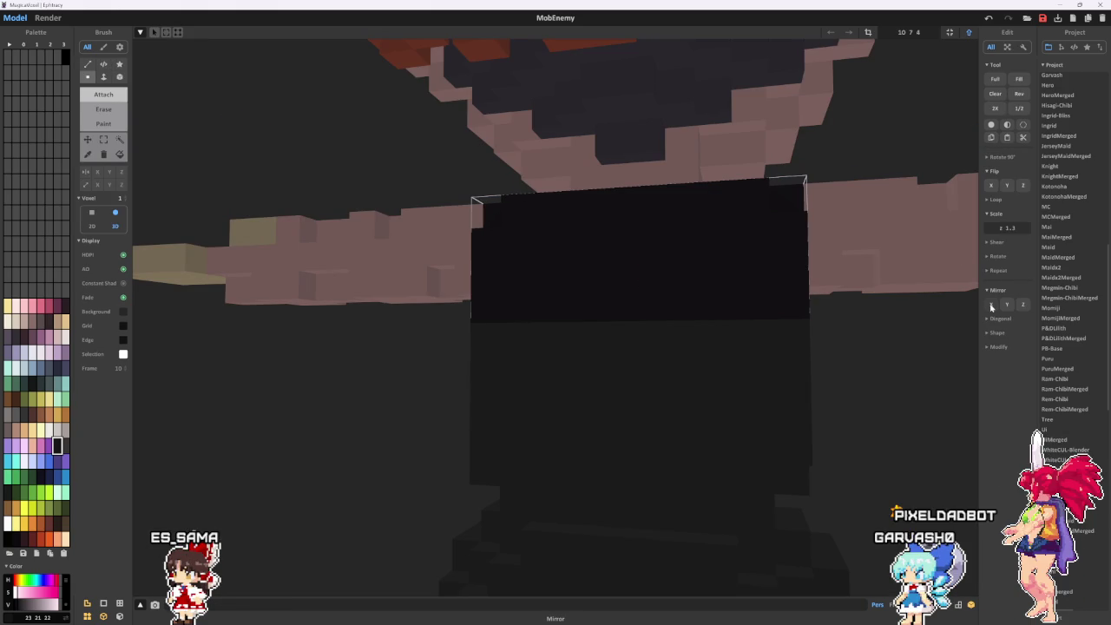
key("Tab")
scroll(885, 360, "down", 4)
scroll(881, 372, "down", 3)
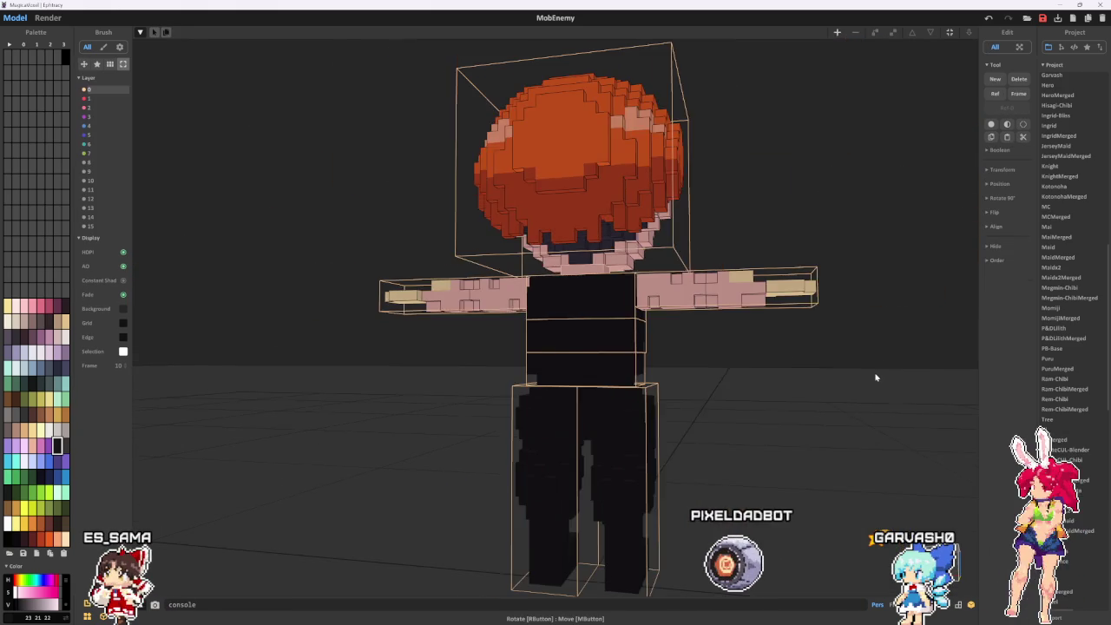
- Orbit to the front-left and zoom in on the chibi's face
right_click_drag(848, 381, 569, 384)
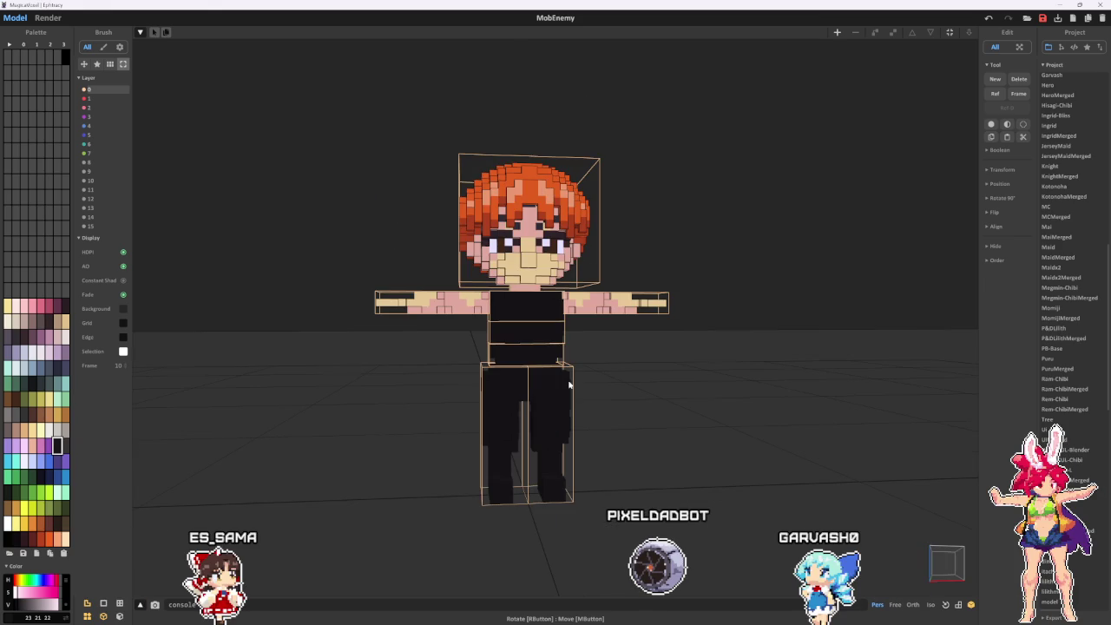
scroll(744, 404, "down", 2)
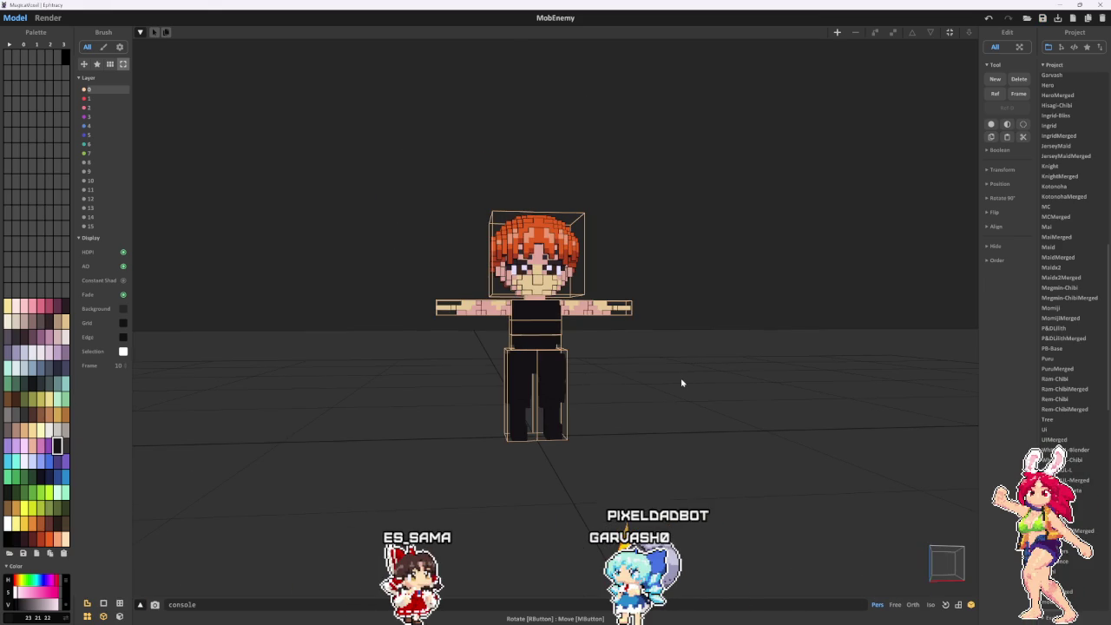
scroll(683, 380, "up", 2)
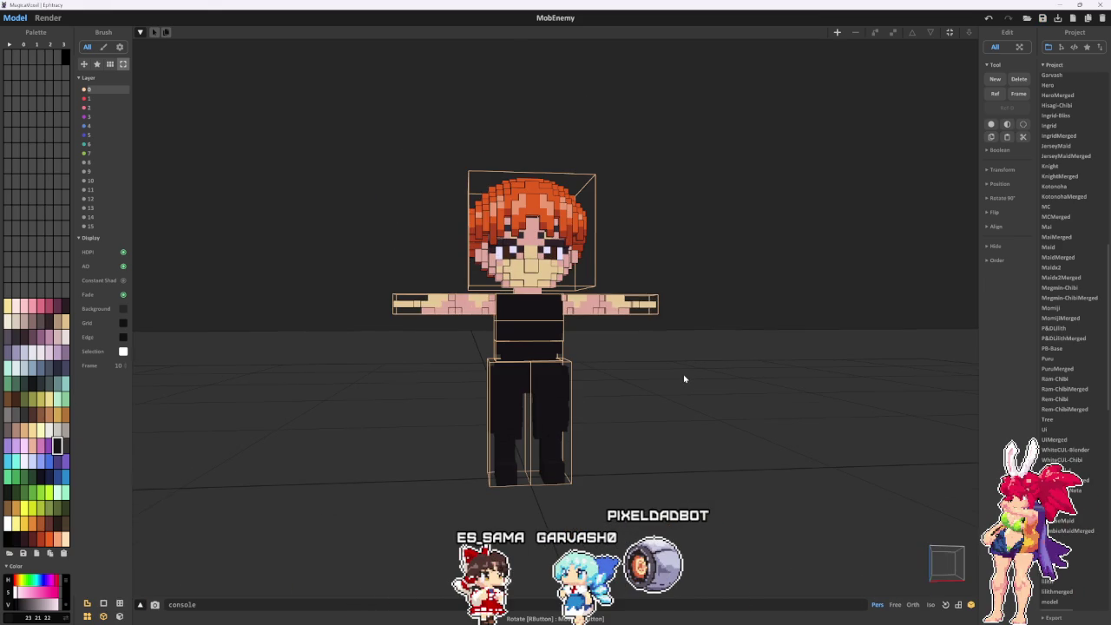
scroll(684, 379, "up", 1)
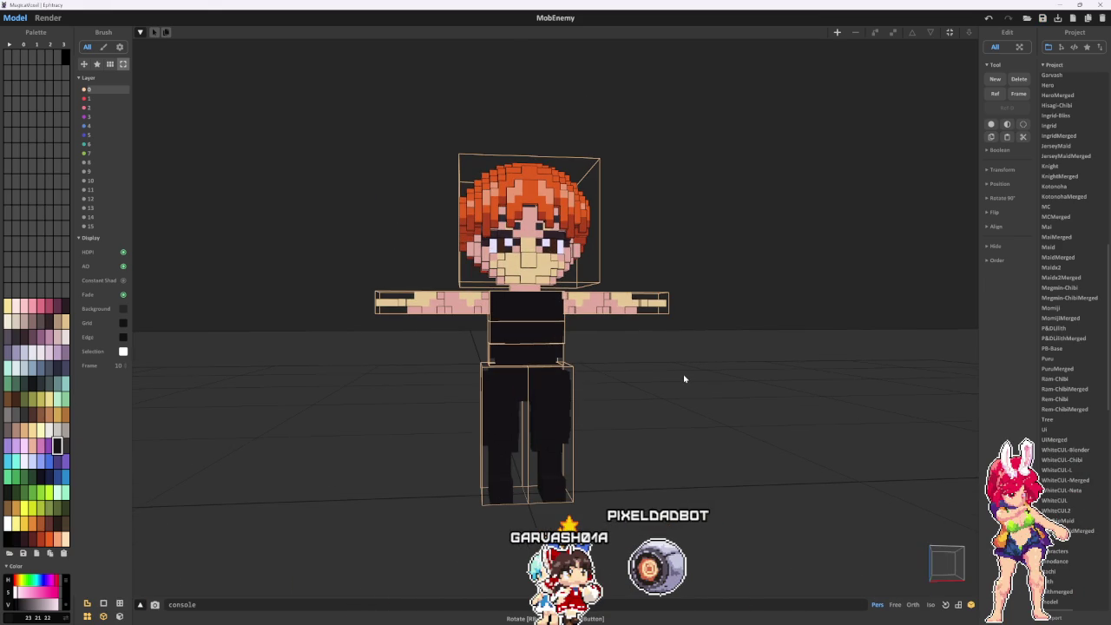
scroll(683, 379, "up", 1)
scroll(675, 379, "up", 1)
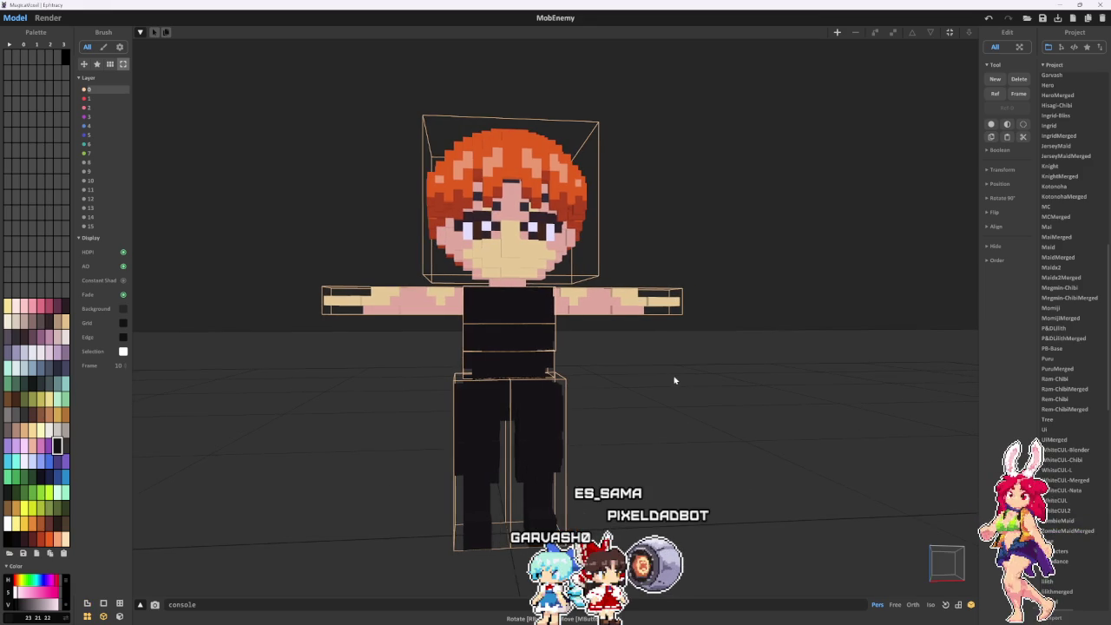
- Pan and orbit from the back to the front, then open the torso model for voxel editing
middle_click_drag(674, 380, 655, 387)
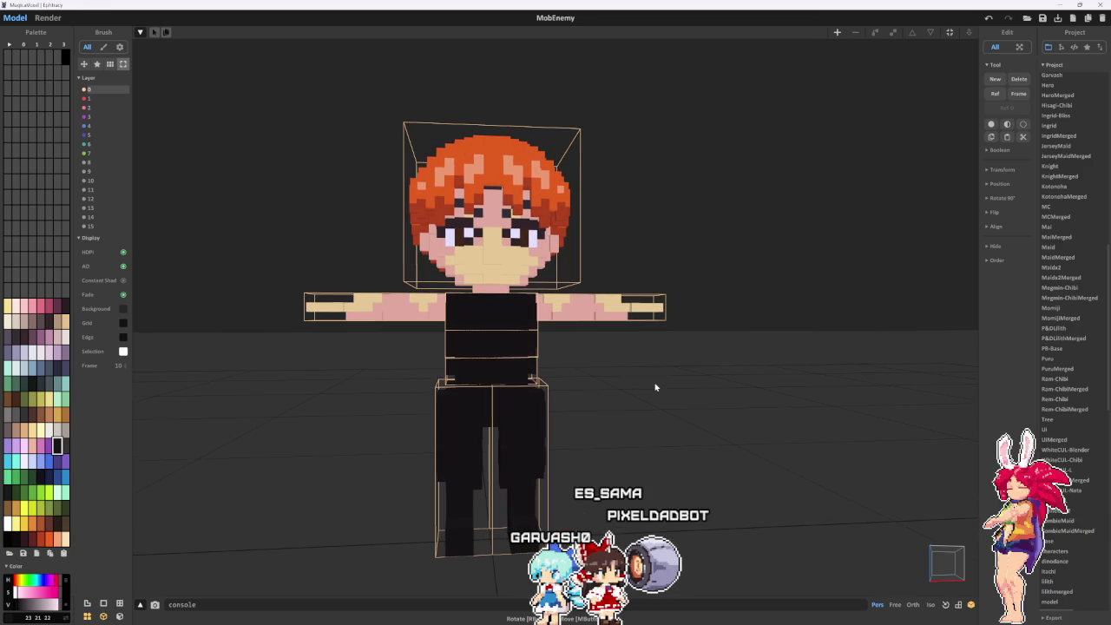
mouse_move(656, 387)
right_mouse_down()
mouse_move(149, 285)
mouse_move(410, 352)
mouse_move(509, 342)
mouse_move(808, 348)
right_mouse_up()
scroll(410, 352, "down", 3)
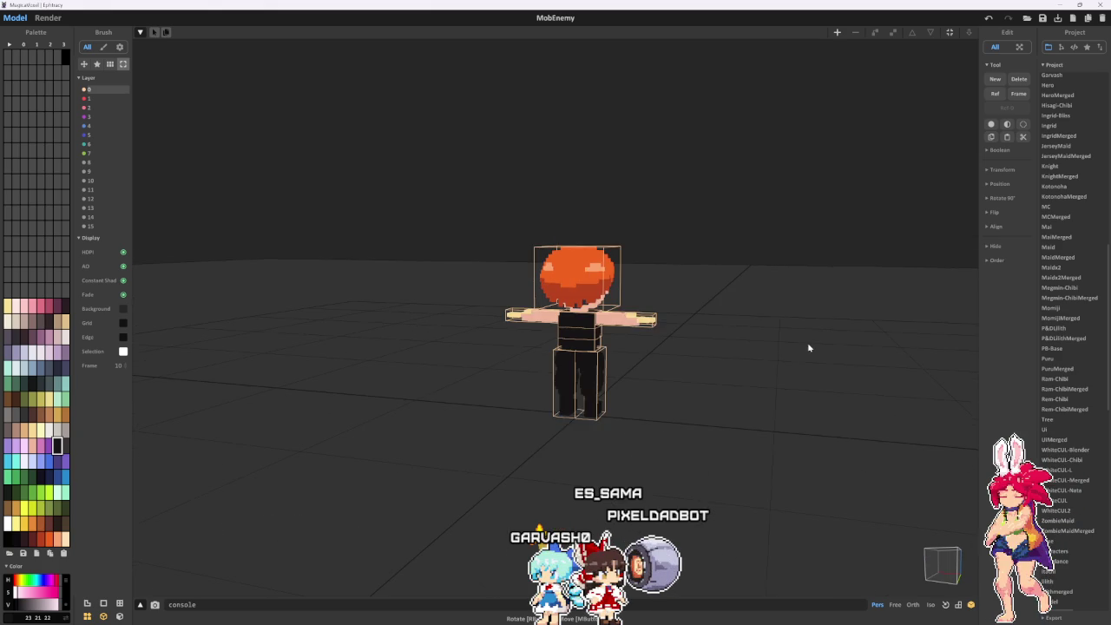
scroll(832, 363, "up", 2)
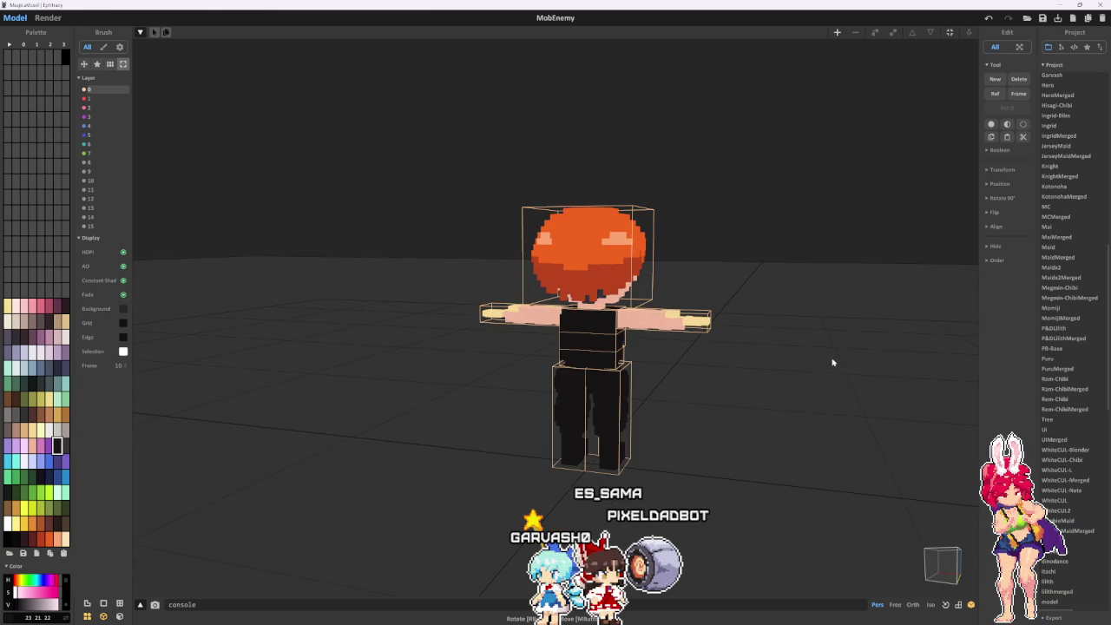
mouse_move(832, 363)
right_mouse_down()
mouse_move(529, 351)
mouse_move(433, 318)
mouse_move(350, 359)
right_mouse_up()
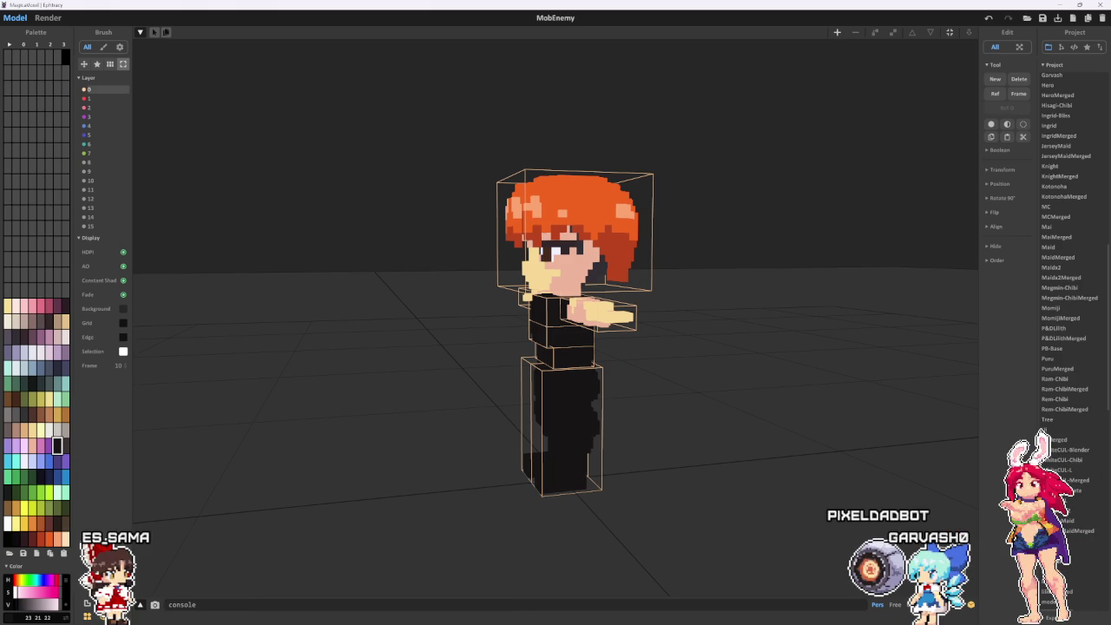
key("Tab")
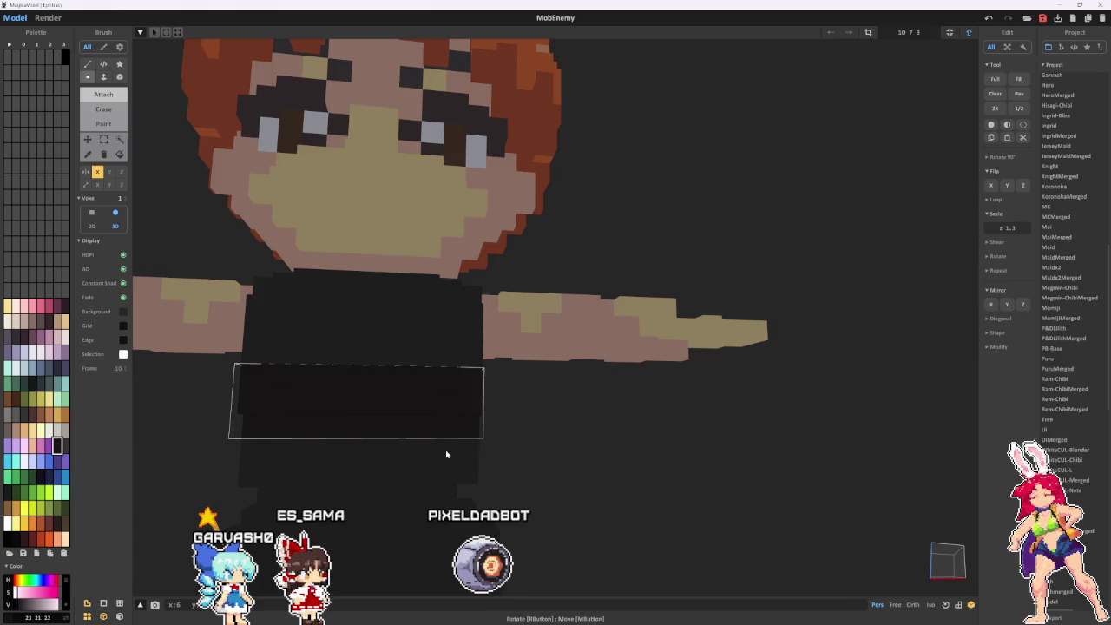
- Move the dark block up onto the chest, then lower it one voxel with region Move
mouse_move(445, 450)
right_mouse_down()
mouse_move(284, 455)
mouse_move(360, 422)
right_mouse_up()
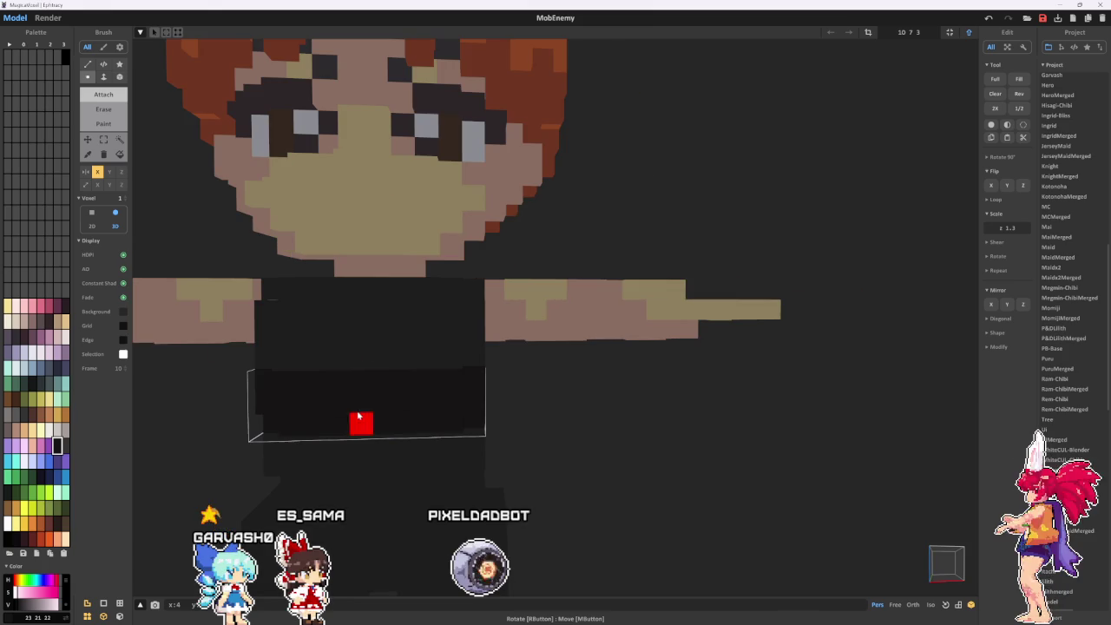
left_click_drag(363, 356, 376, 332)
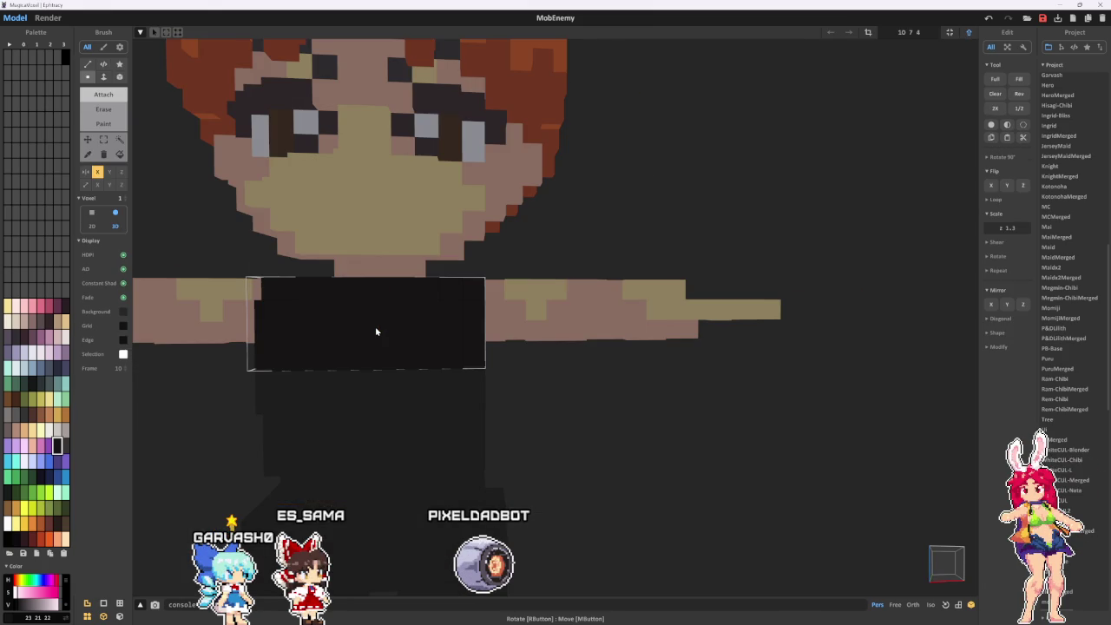
right_click_drag(376, 331, 336, 317)
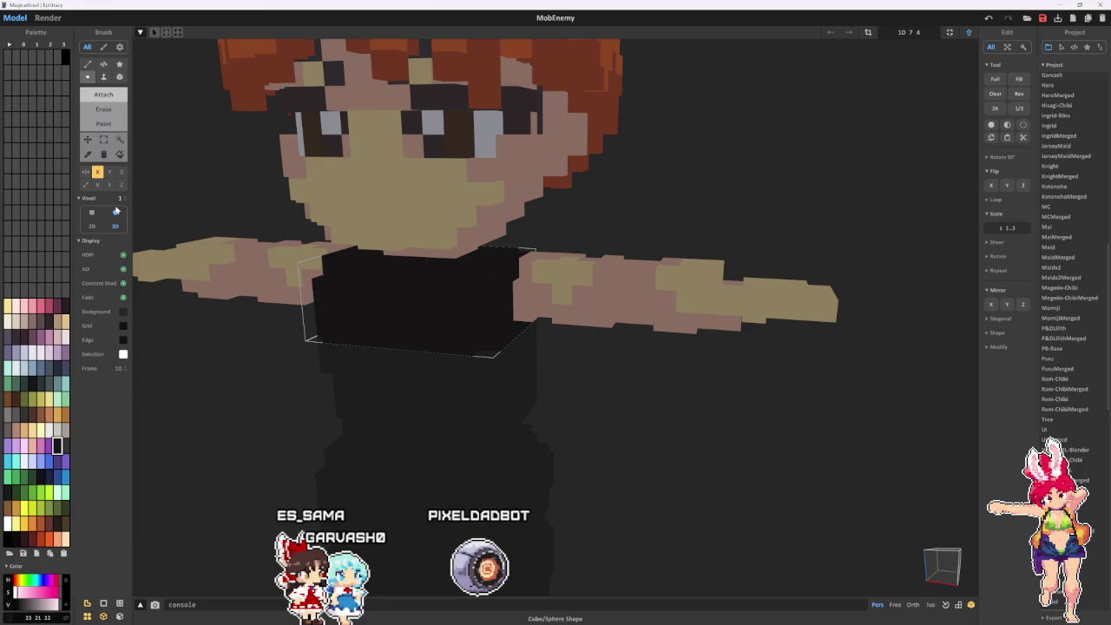
key("f")
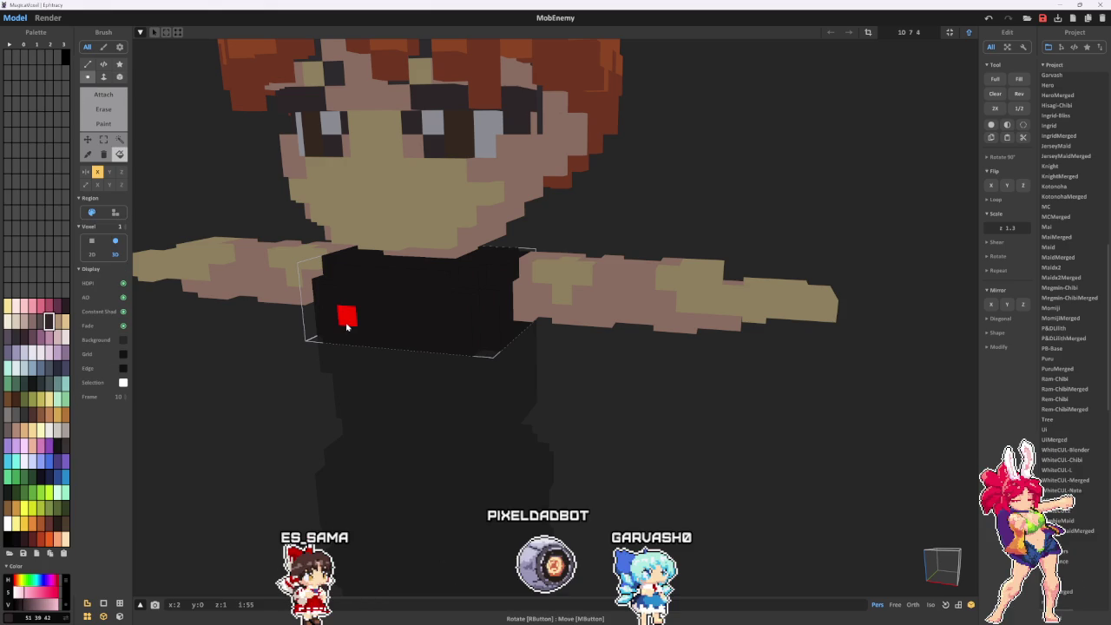
left_click_drag(346, 327, 391, 395)
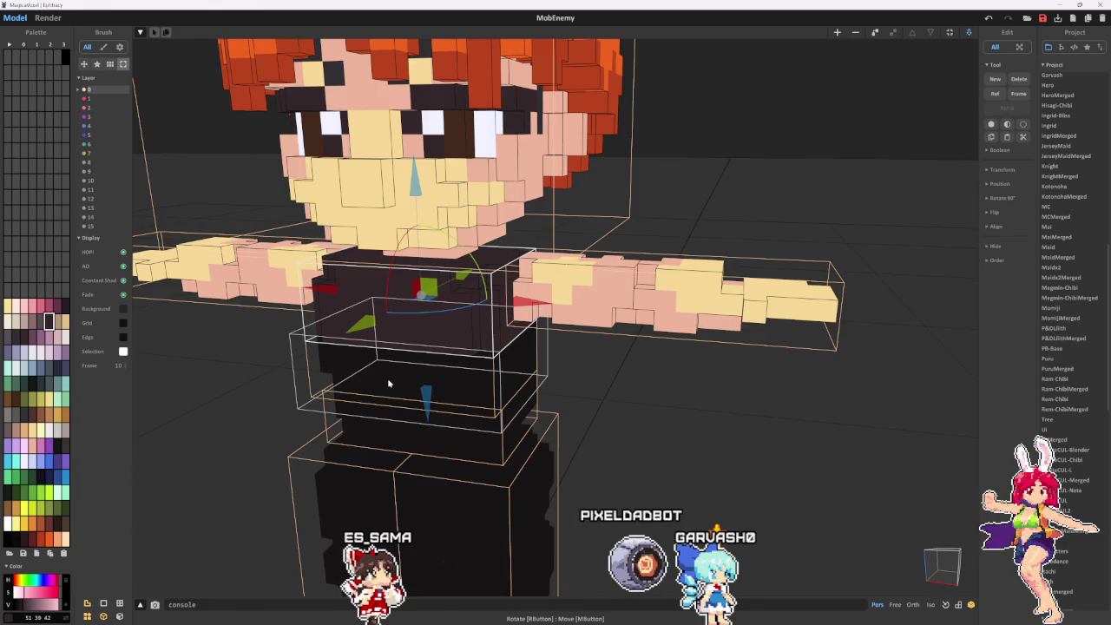
- Return to object view and reopen the chest model for voxel editing
key("Tab")
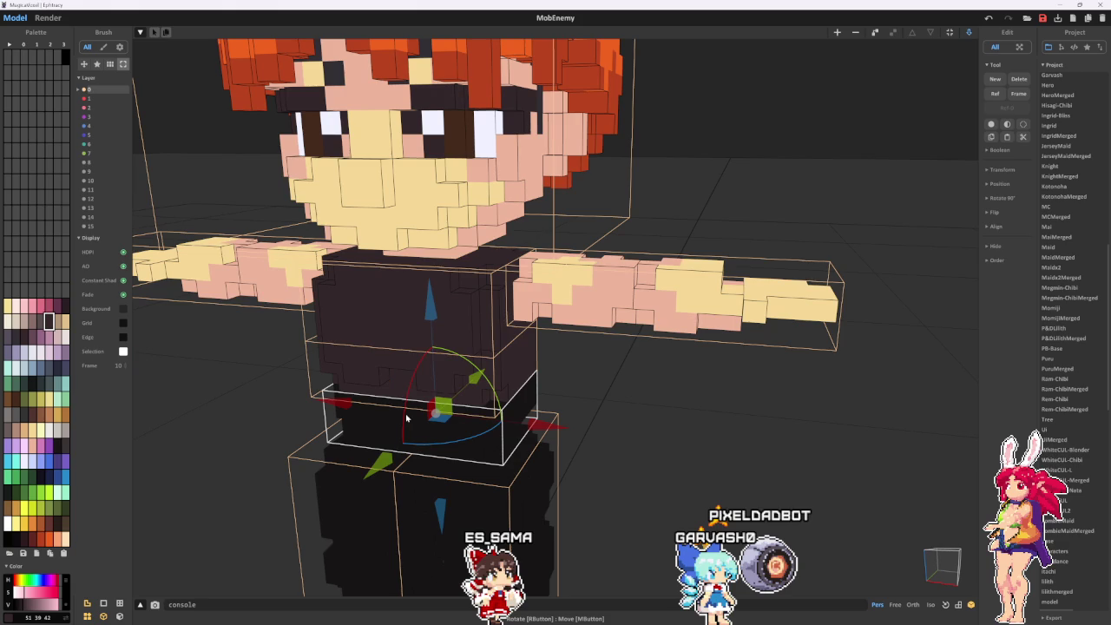
right_click_drag(406, 418, 628, 439)
left_click(629, 439)
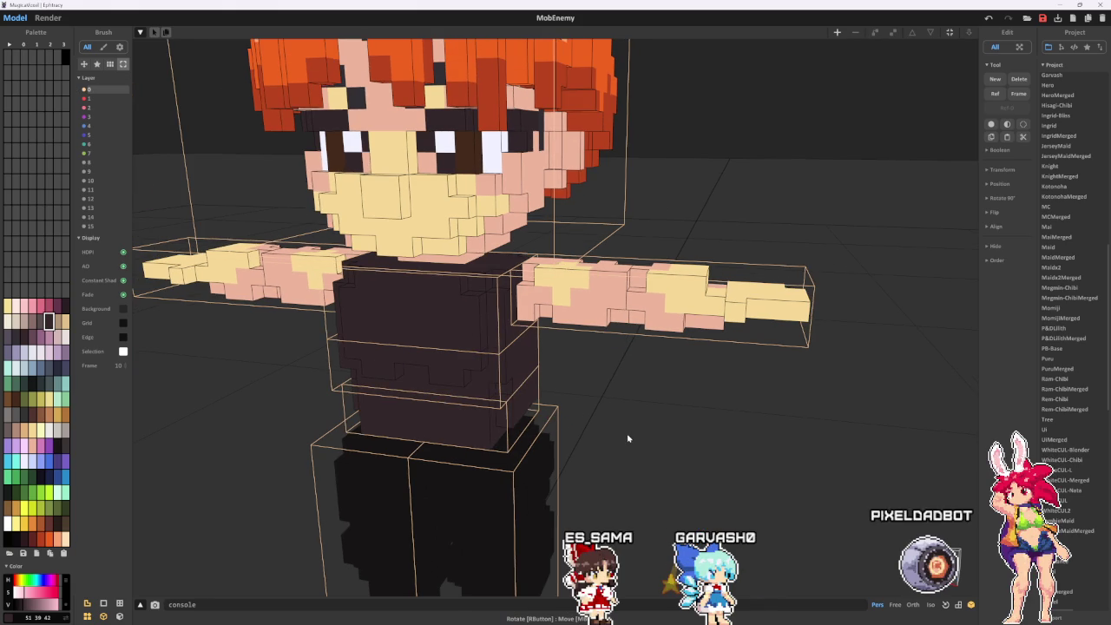
double_click(441, 328)
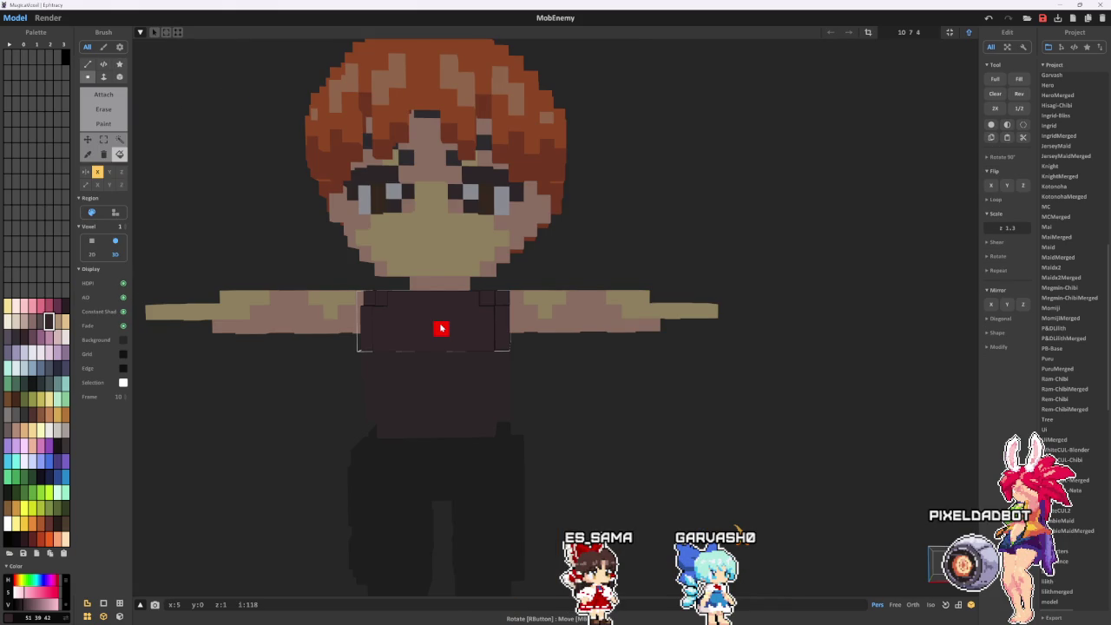
mouse_move(441, 328)
right_mouse_down()
mouse_move(443, 364)
mouse_move(395, 326)
right_mouse_up()
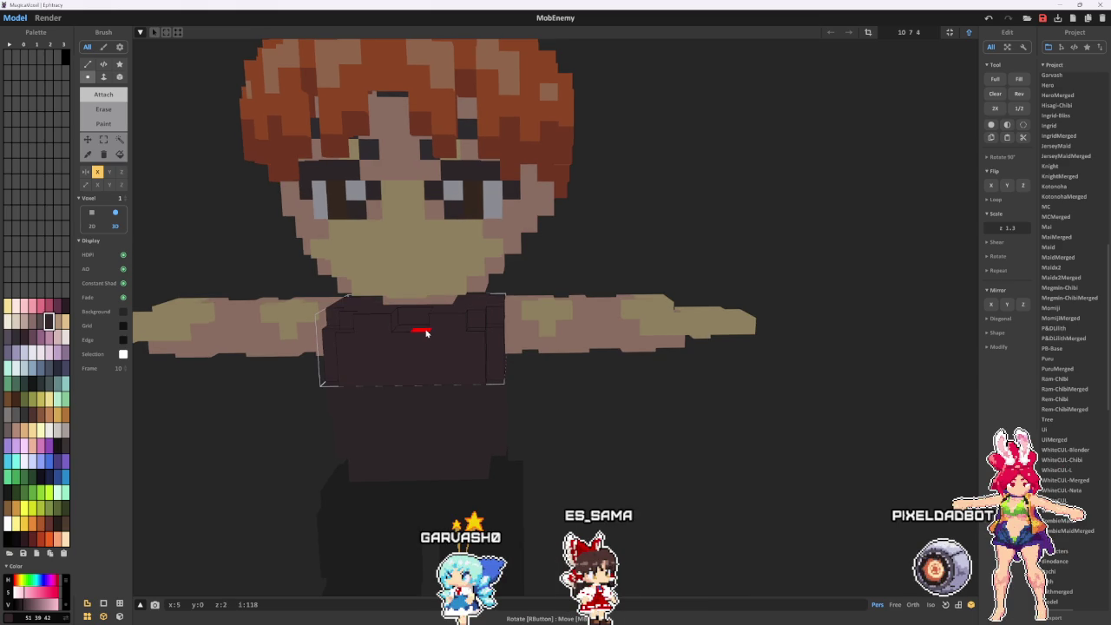
- Orbit over the top and underside of the torso piece, then return to the object scene view
mouse_move(471, 342)
right_mouse_down()
mouse_move(461, 359)
mouse_move(487, 319)
right_mouse_up()
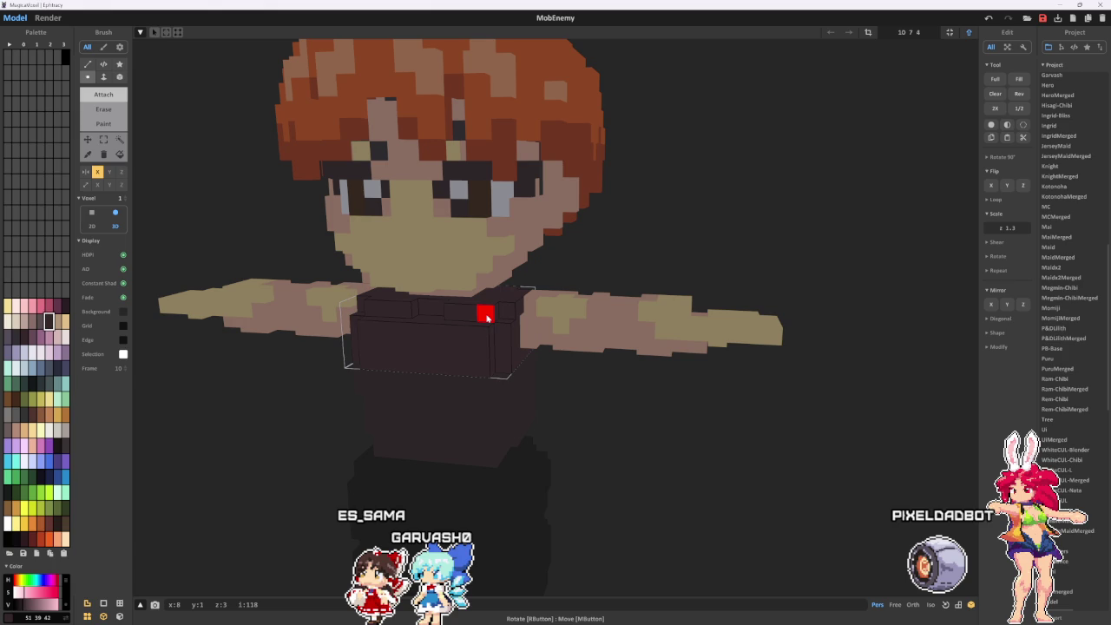
mouse_move(487, 319)
right_mouse_down()
mouse_move(518, 349)
mouse_move(537, 410)
mouse_move(577, 417)
right_mouse_up()
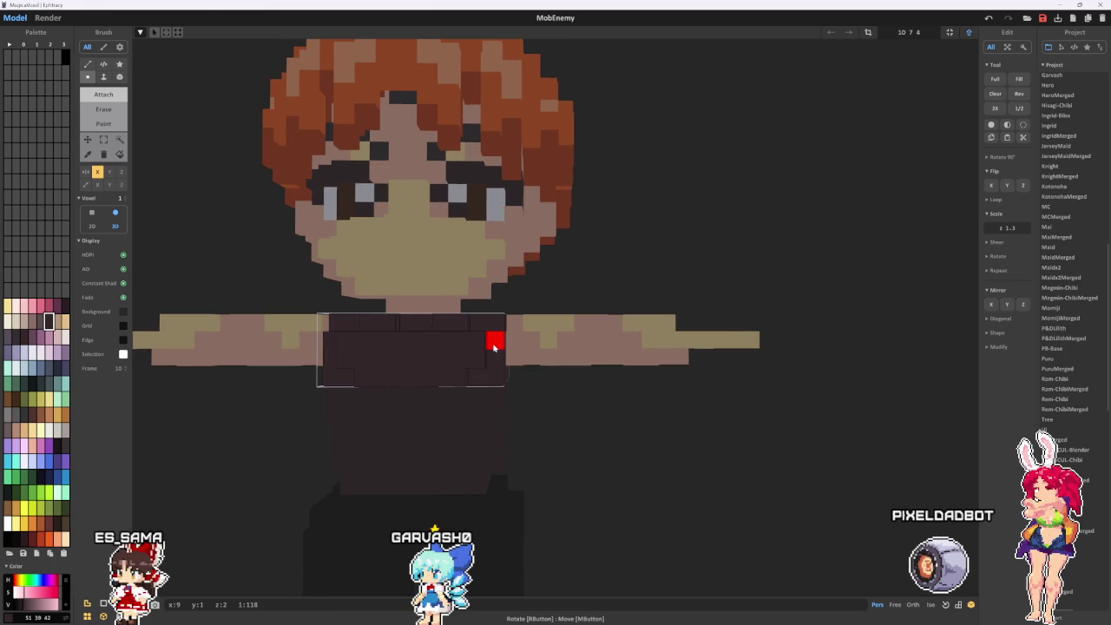
right_click_drag(493, 348, 485, 360)
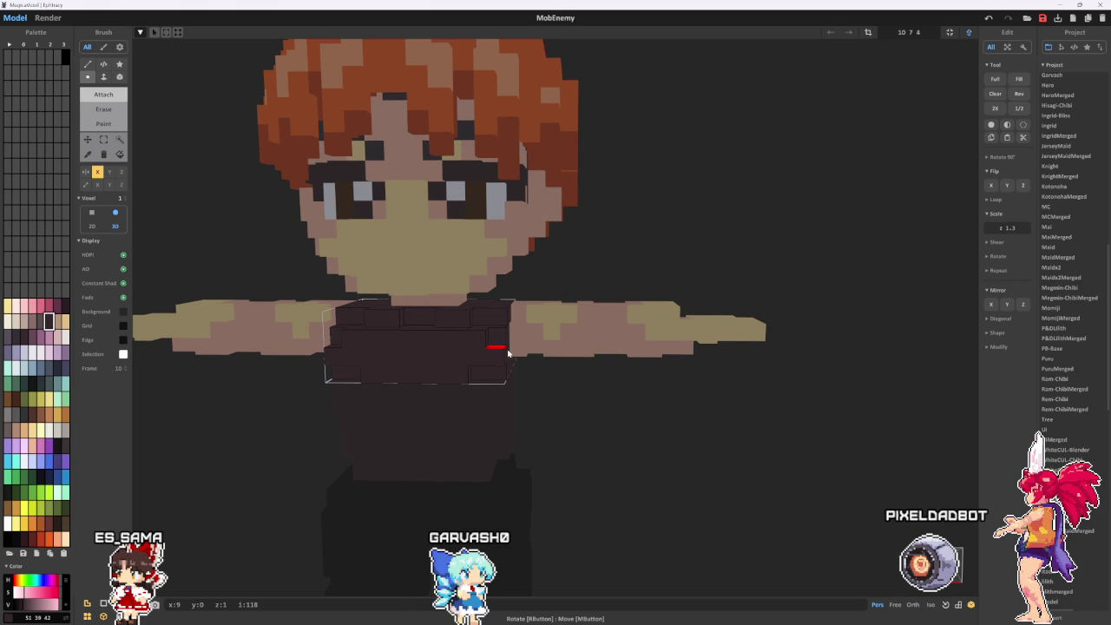
key("Tab")
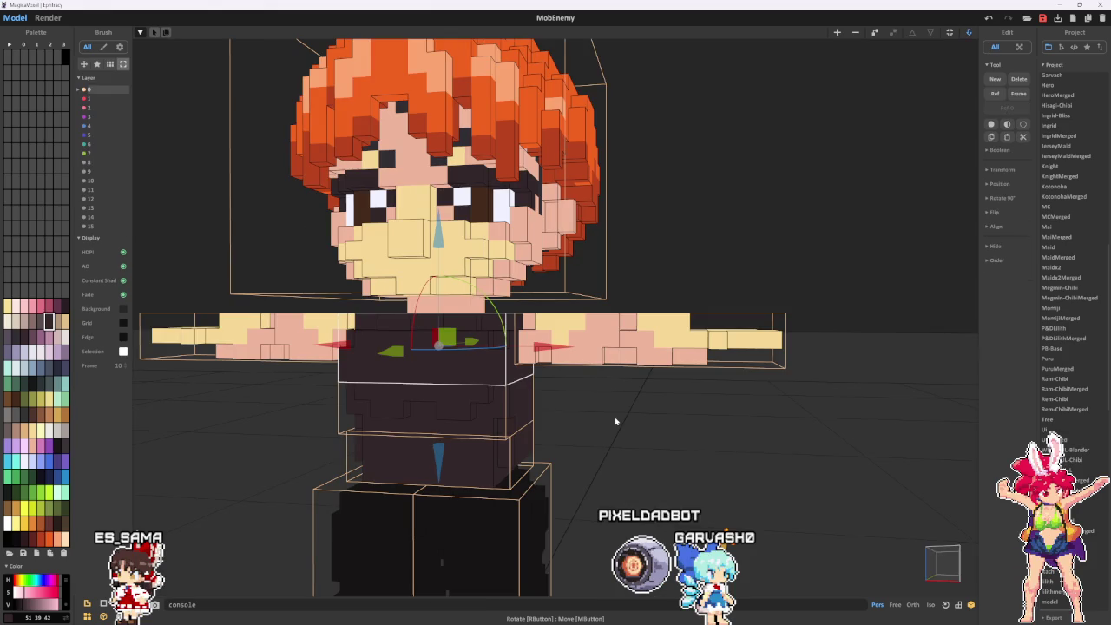
- Orbit and zoom closer to the character, then open the dark lower-torso block for voxel editing
mouse_move(616, 421)
right_mouse_down()
mouse_move(668, 432)
mouse_move(735, 425)
mouse_move(474, 421)
right_mouse_up()
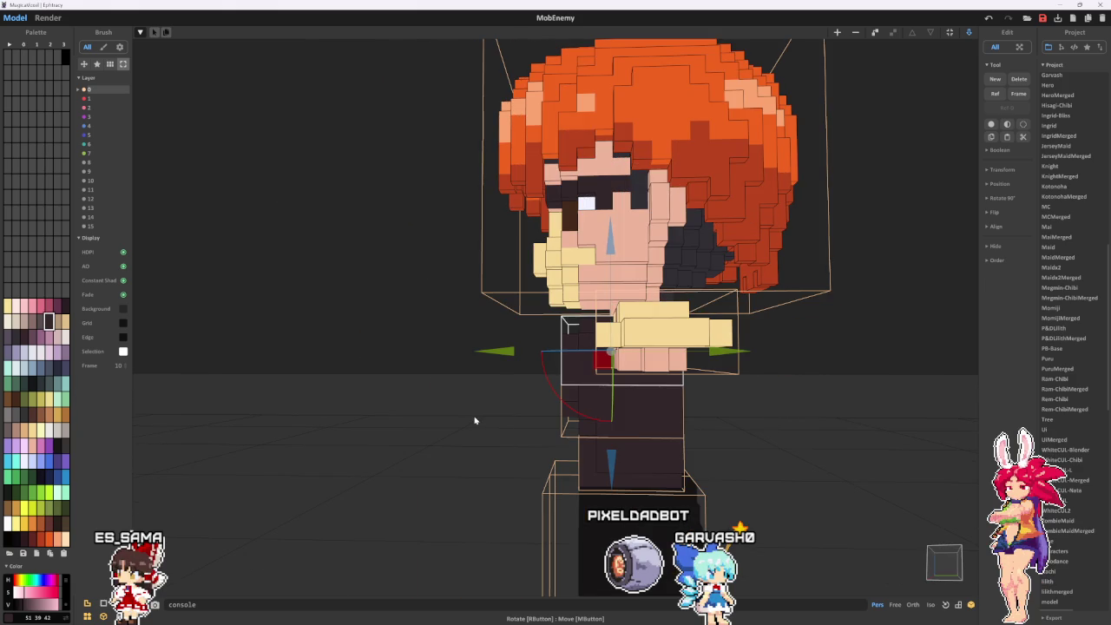
scroll(640, 392, "up", 3)
mouse_move(474, 421)
right_mouse_down()
mouse_move(640, 392)
mouse_move(472, 415)
right_mouse_up()
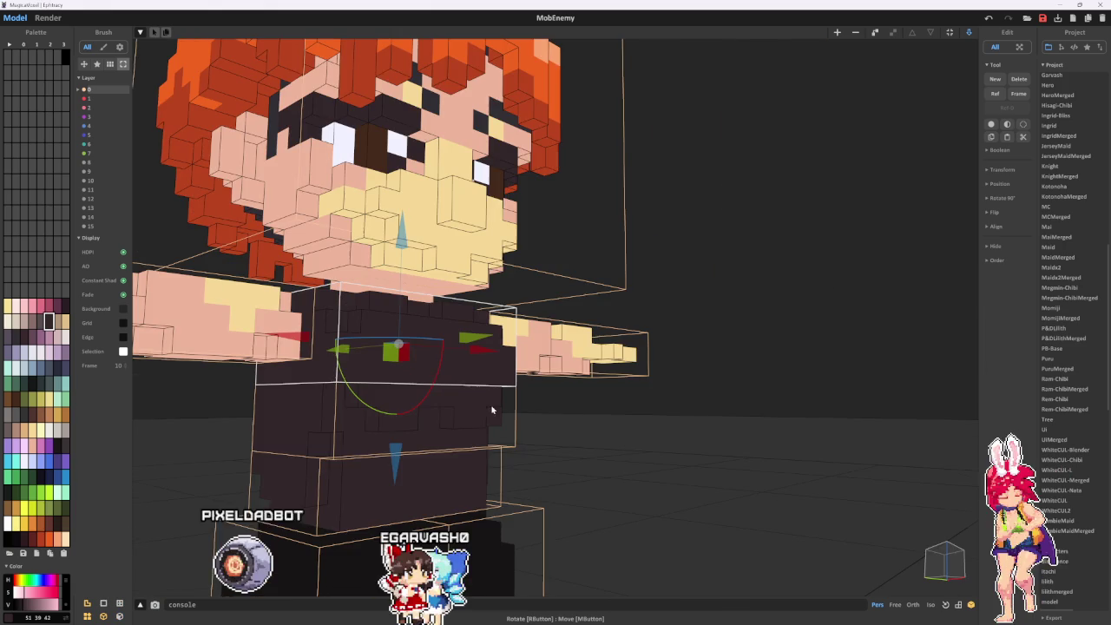
key("Tab")
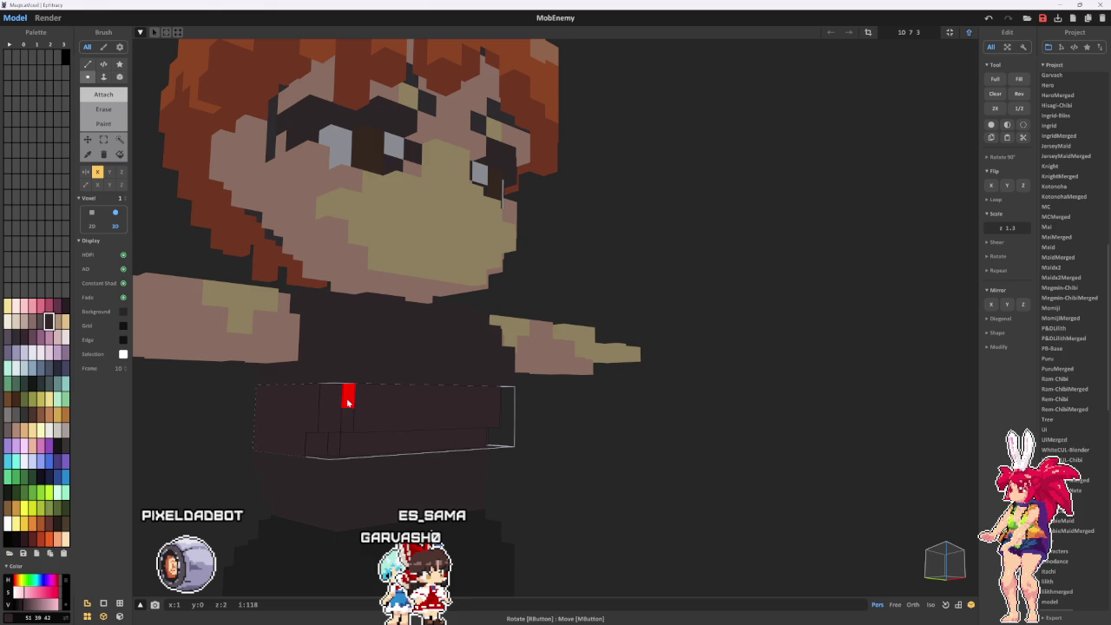
- Turn the waist band to a low frontal view, then return to the full-character scene
right_click_drag(347, 401, 369, 422)
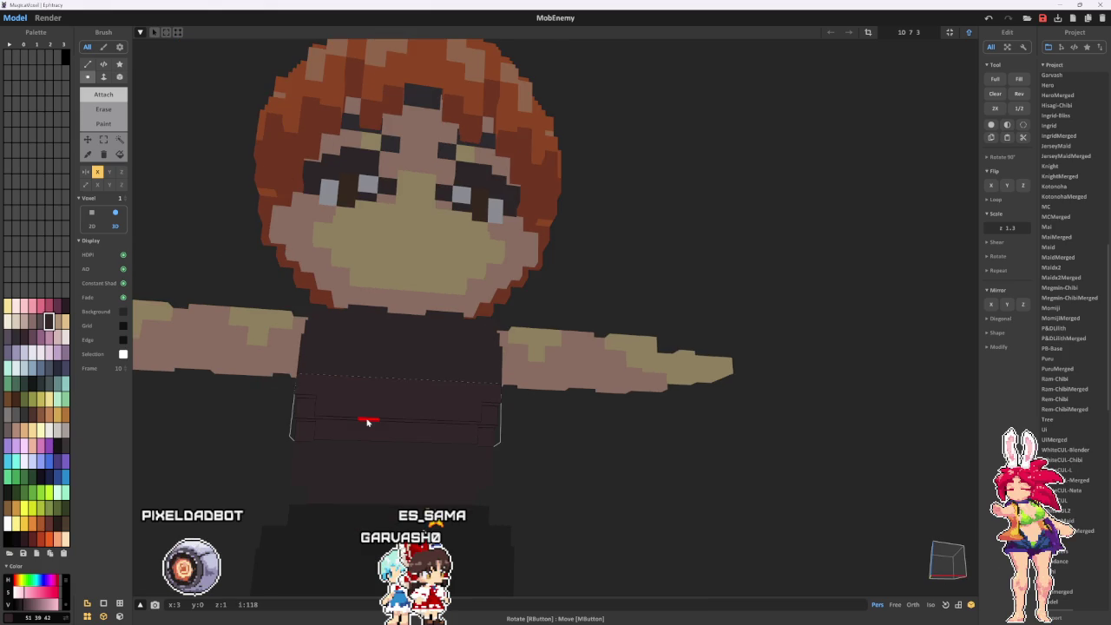
right_click_drag(369, 422, 376, 420)
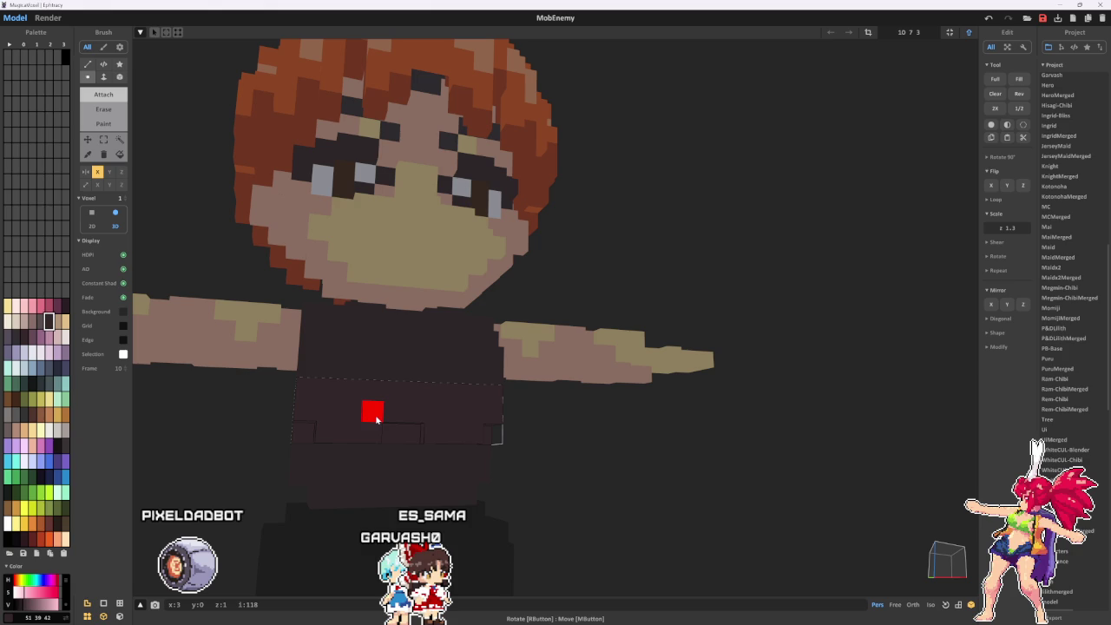
mouse_move(376, 421)
right_mouse_down()
mouse_move(381, 457)
mouse_move(383, 419)
mouse_move(370, 457)
right_mouse_up()
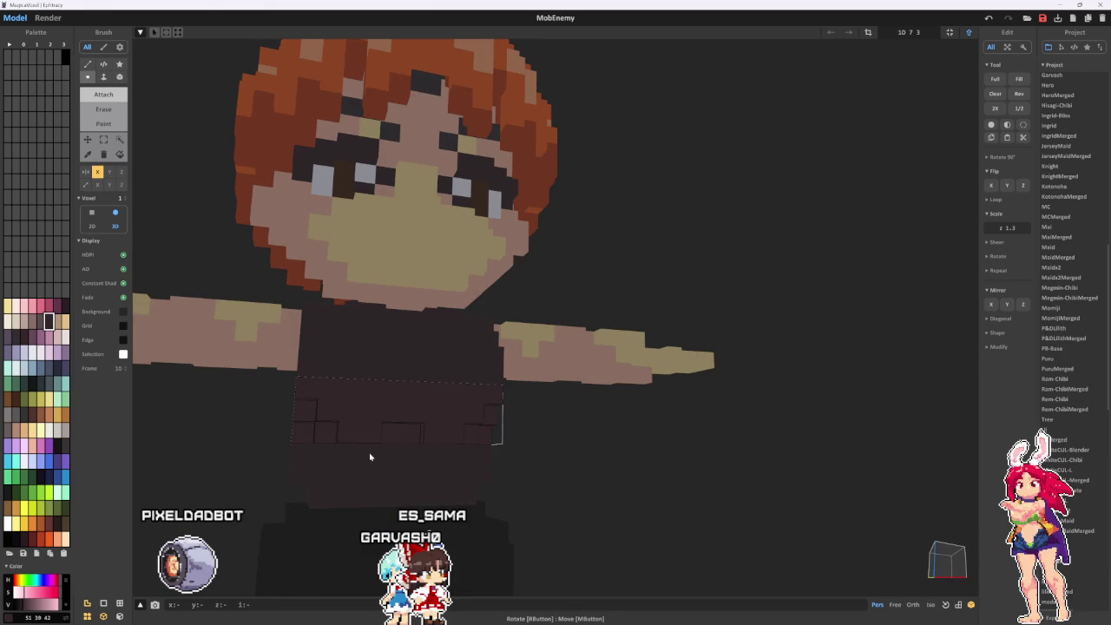
key("Tab")
mouse_move(453, 491)
right_mouse_down()
mouse_move(327, 444)
mouse_move(397, 444)
right_mouse_up()
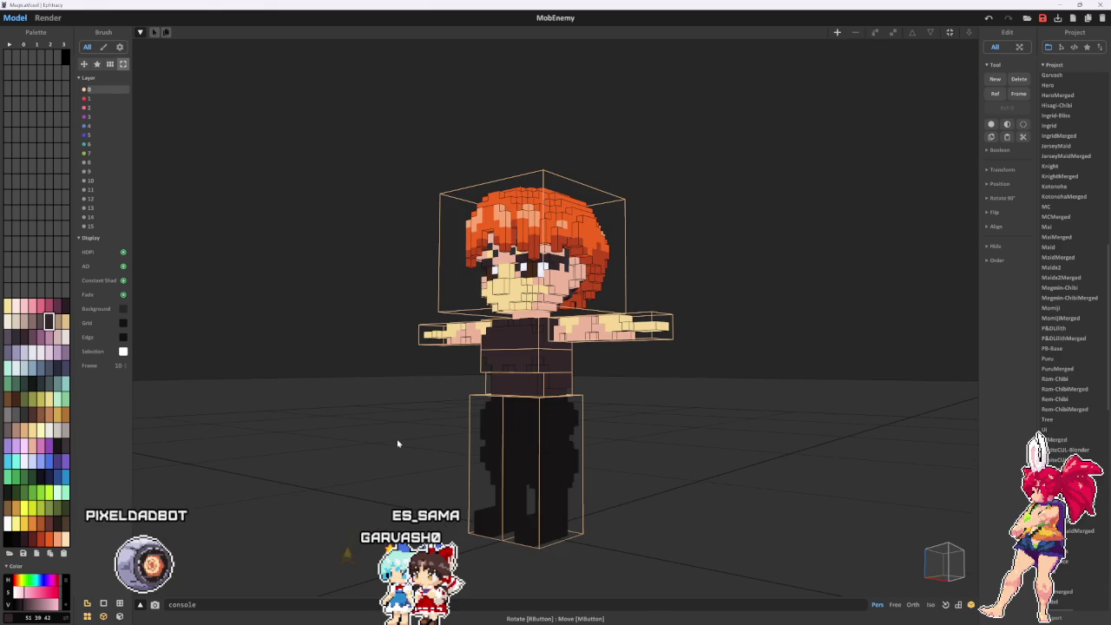
- Fill the waist band with a near-black navy swatch and return to the scene view
double_click(521, 384)
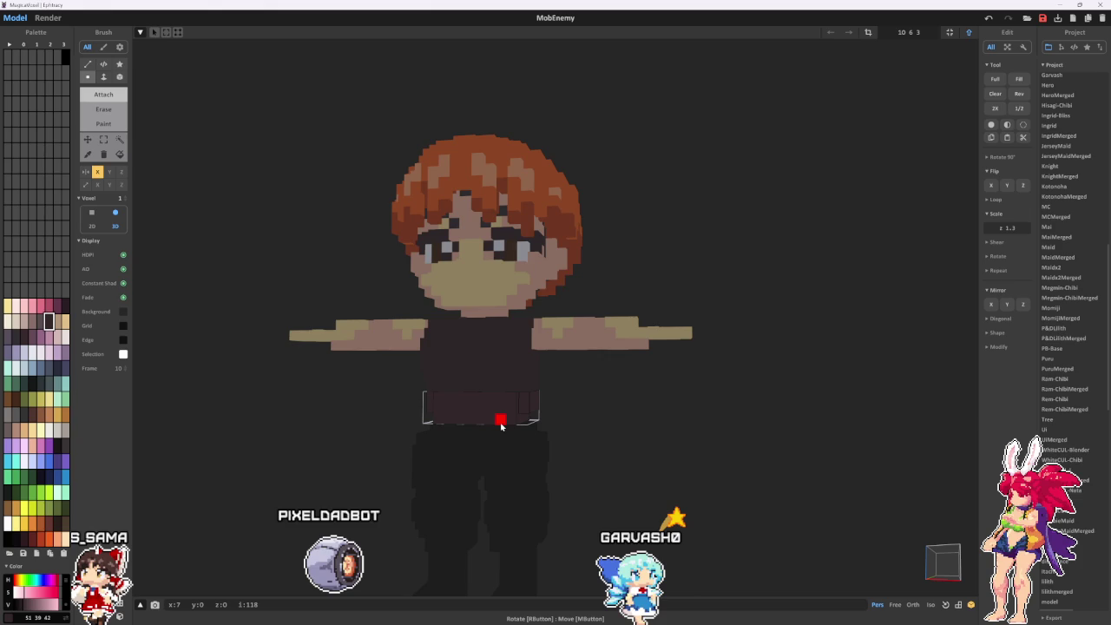
left_click(501, 426, "alt")
left_click(119, 154)
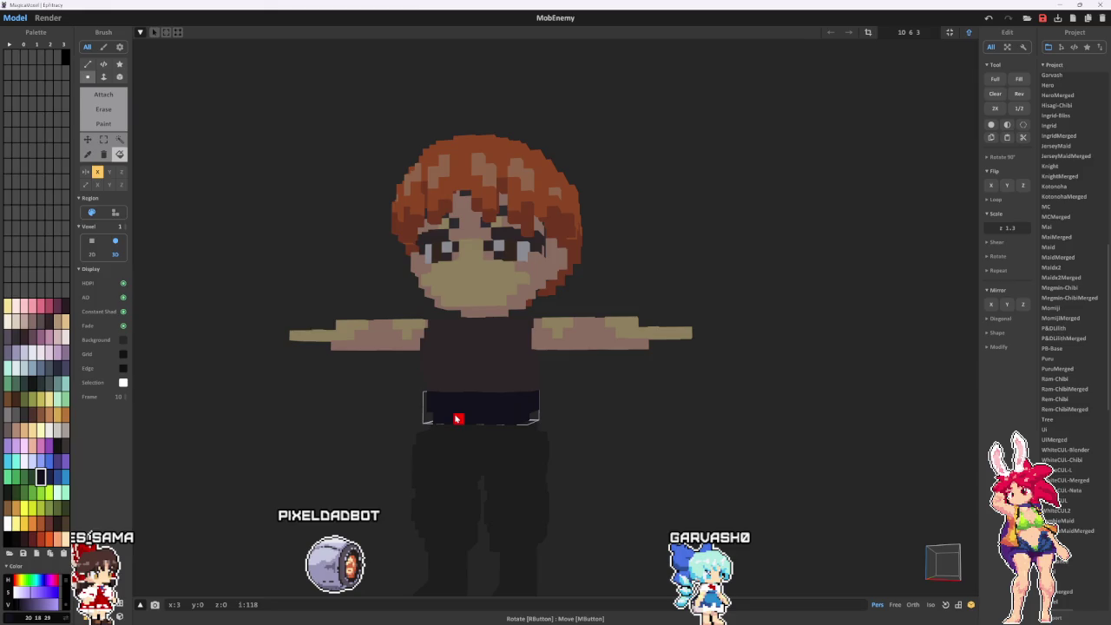
key("Tab")
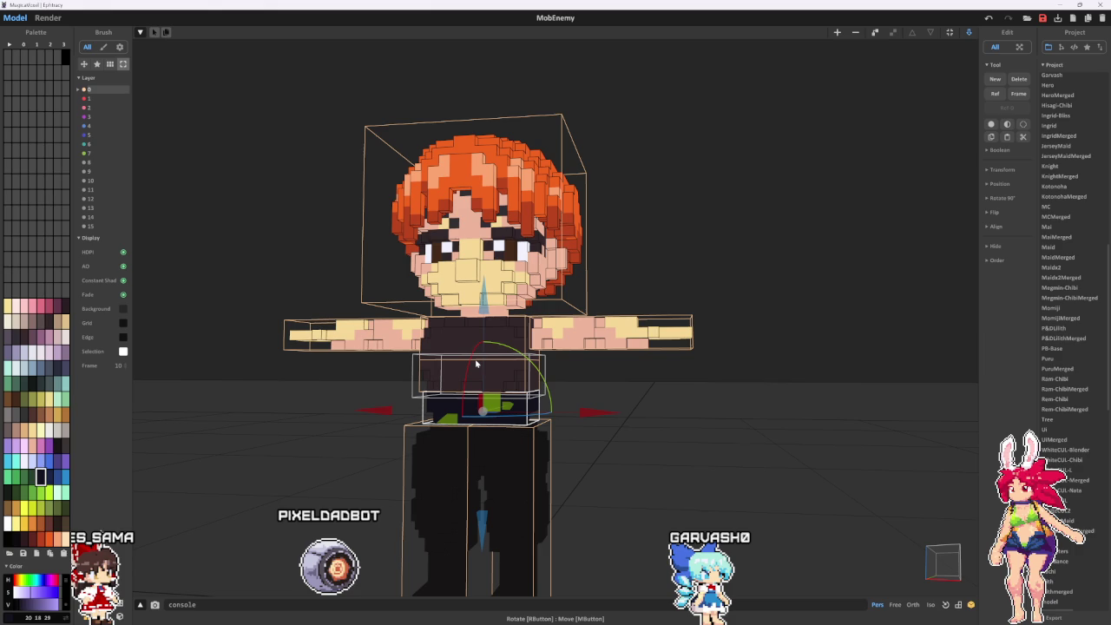
left_click_drag(476, 364, 520, 479)
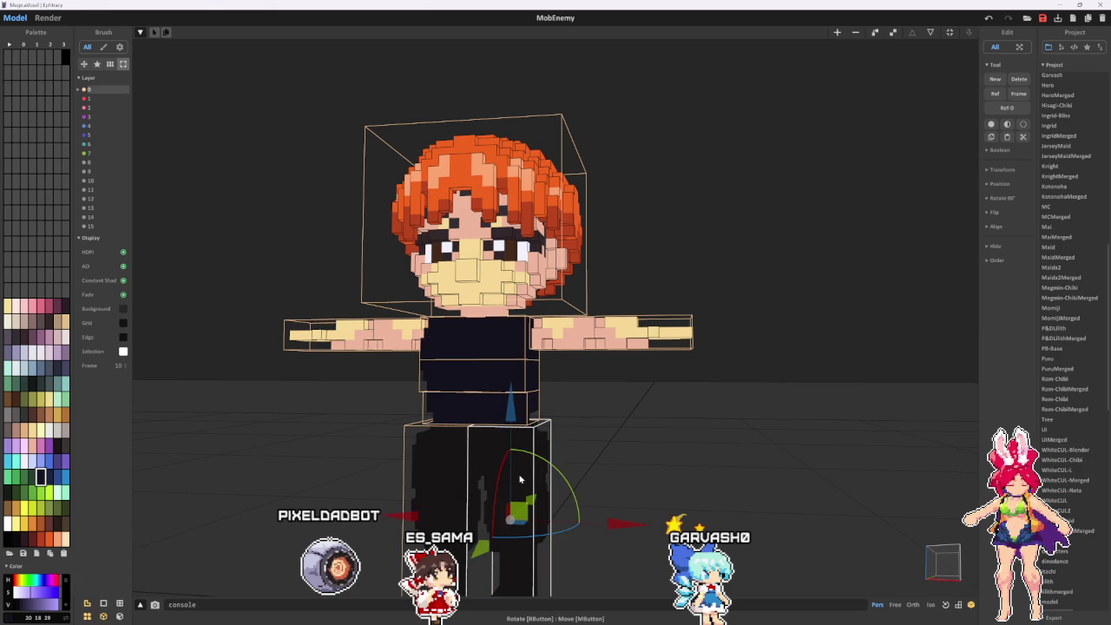
- Paint the leg, waist band and torso pieces in turn with one matching near-black
left_click(520, 480)
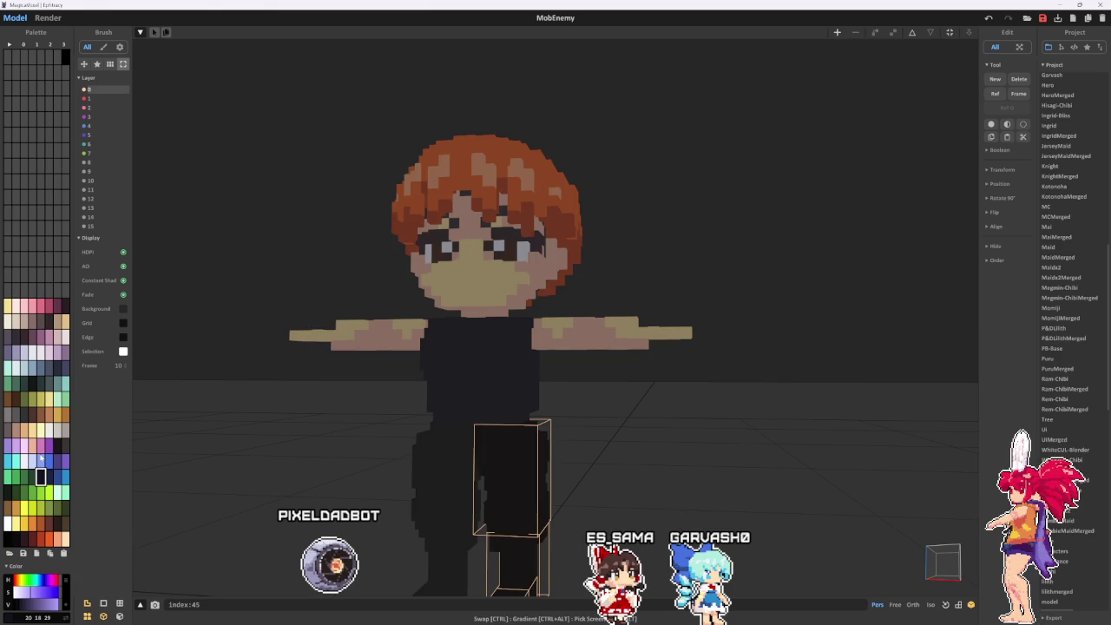
key("Tab")
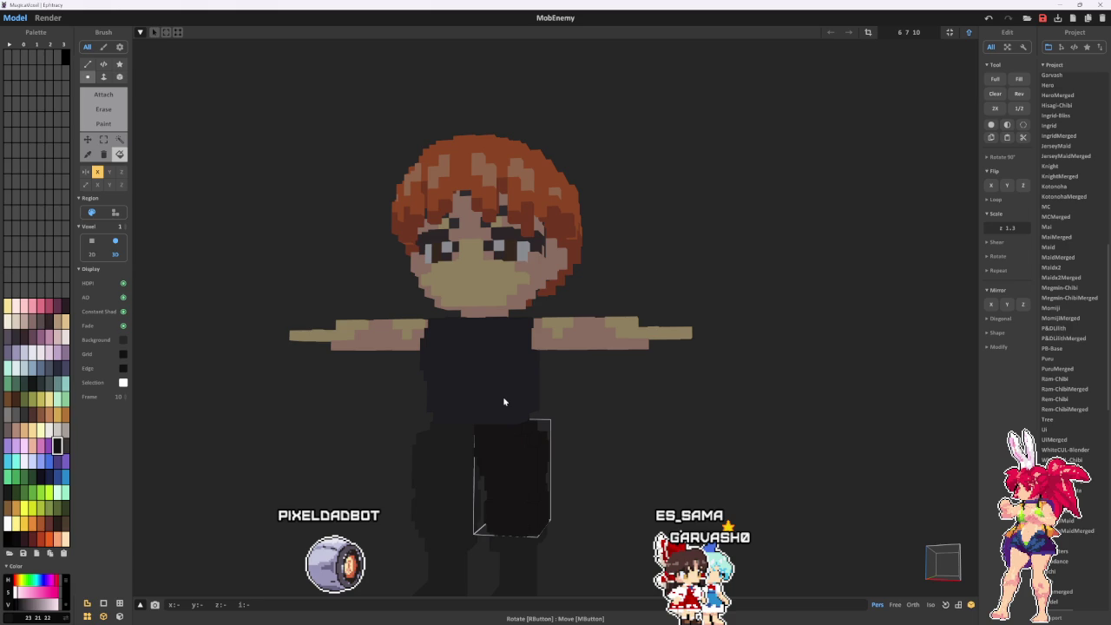
key("Tab")
left_click(504, 402)
key("Tab")
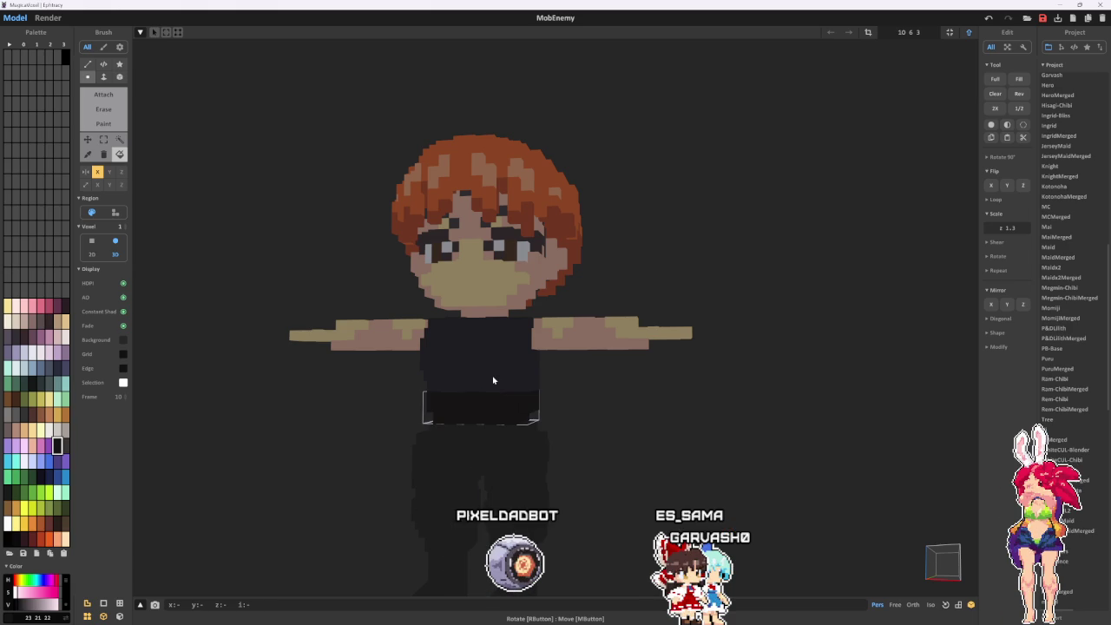
key("Tab")
left_click(489, 340)
key("Tab")
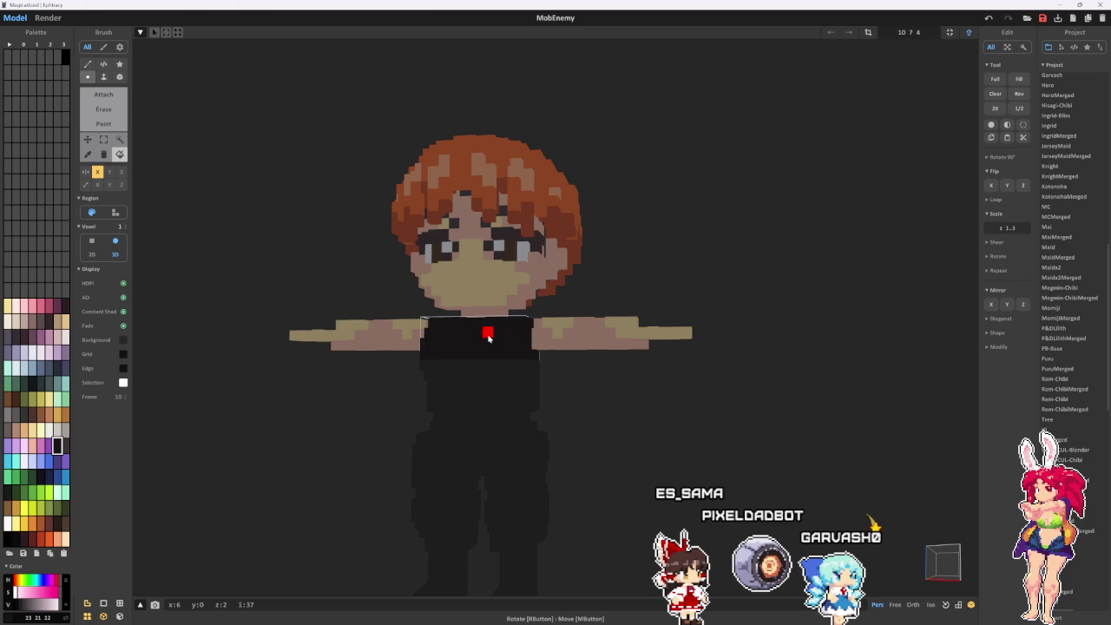
key("Tab")
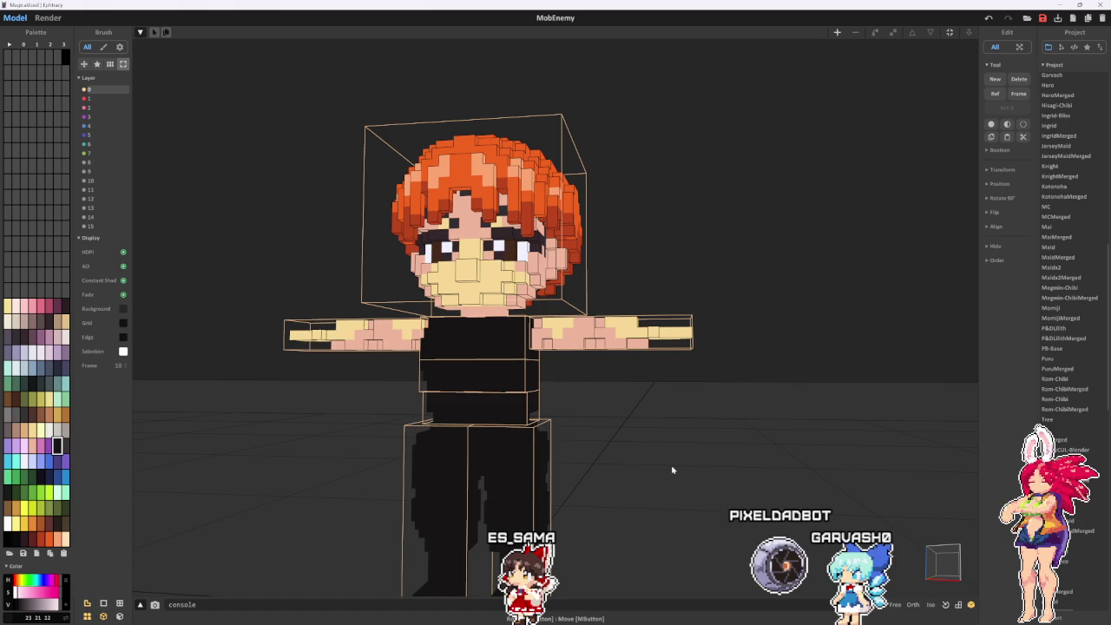
scroll(672, 470, "down", 3)
scroll(686, 430, "down", 2)
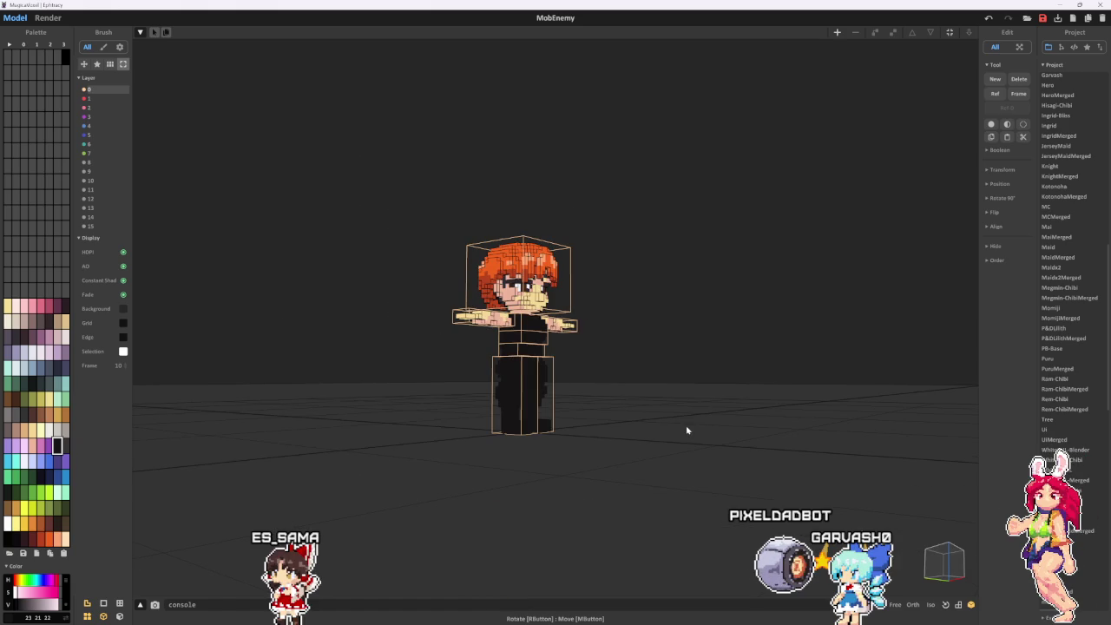
right_click_drag(687, 431, 652, 439)
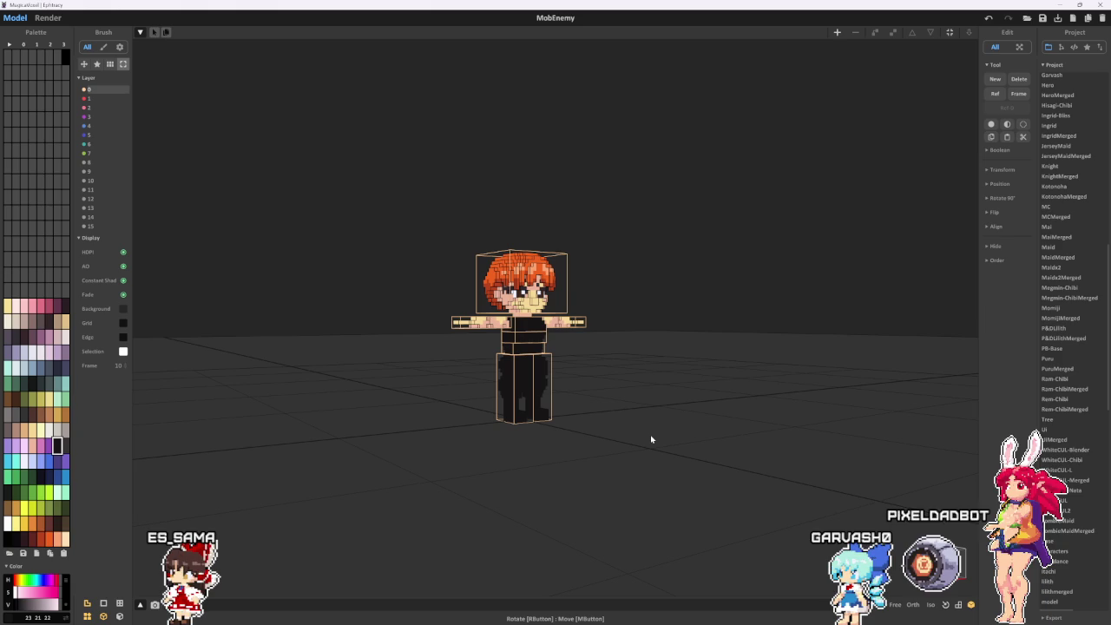
scroll(610, 400, "up", 3)
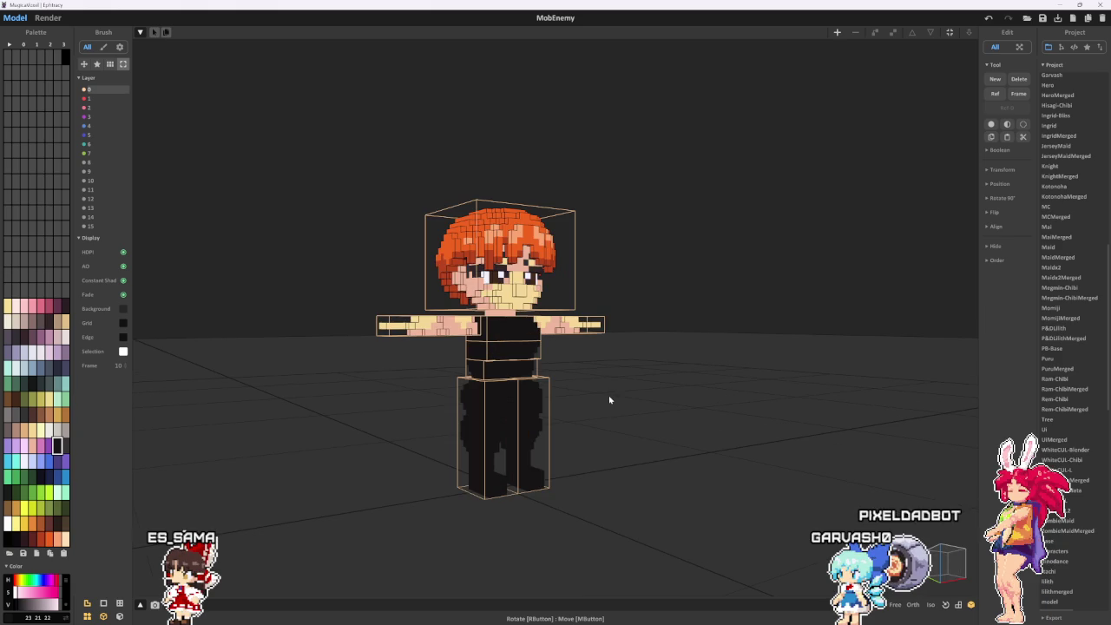
right_click_drag(610, 400, 374, 376)
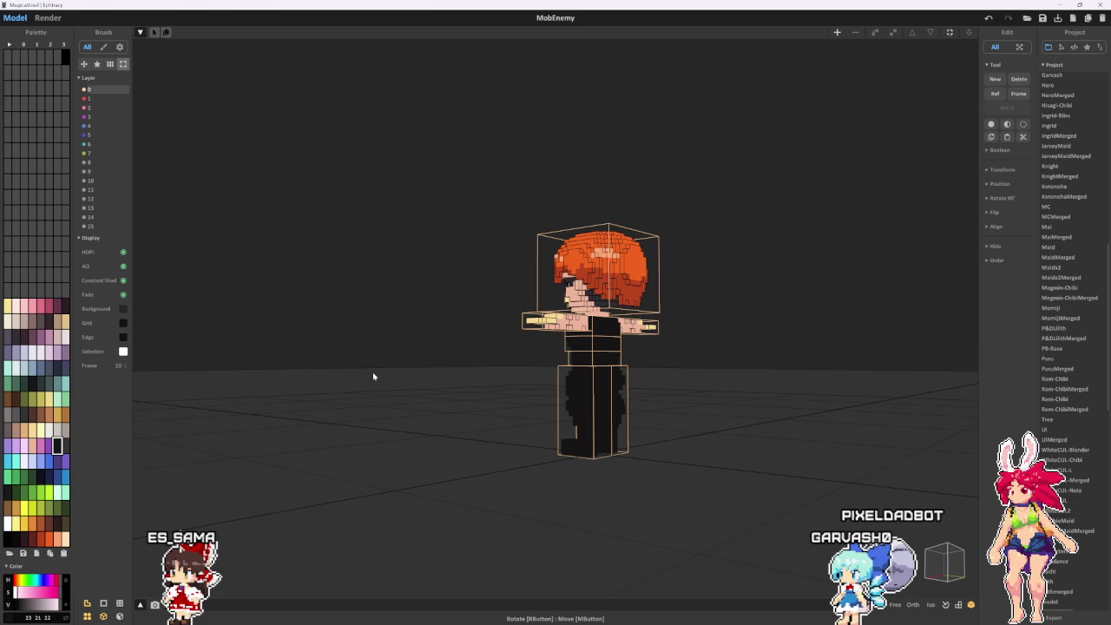
right_click_drag(373, 377, 573, 275)
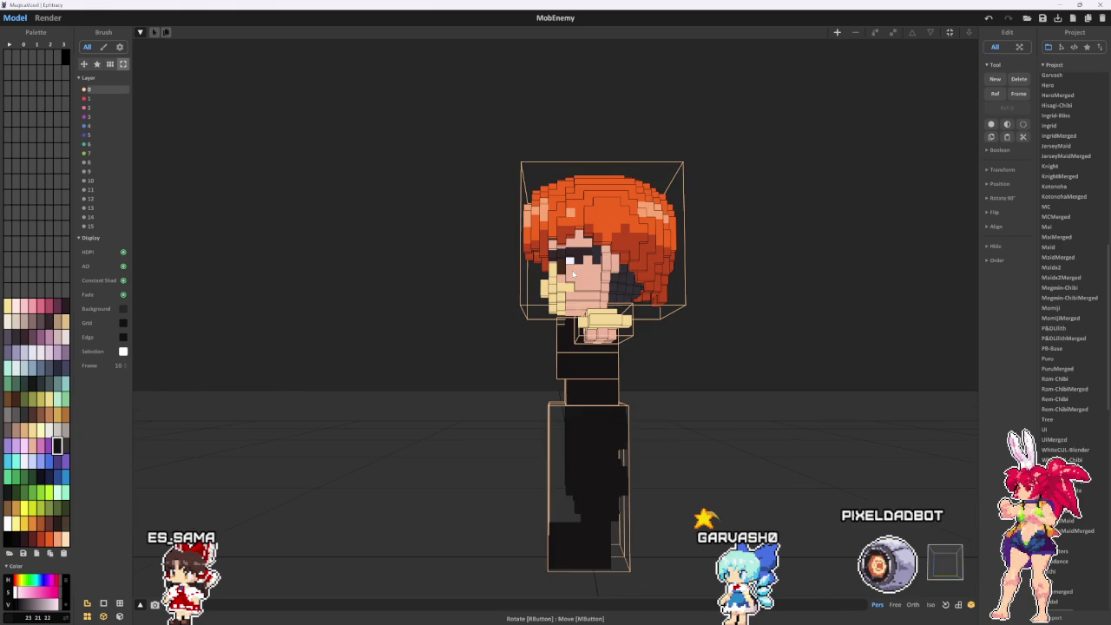
- Select the head, switch to an orthographic front view, and open it for voxel editing
left_click(573, 274)
mouse_move(573, 274)
right_mouse_down()
mouse_move(708, 331)
mouse_move(928, 587)
right_mouse_up()
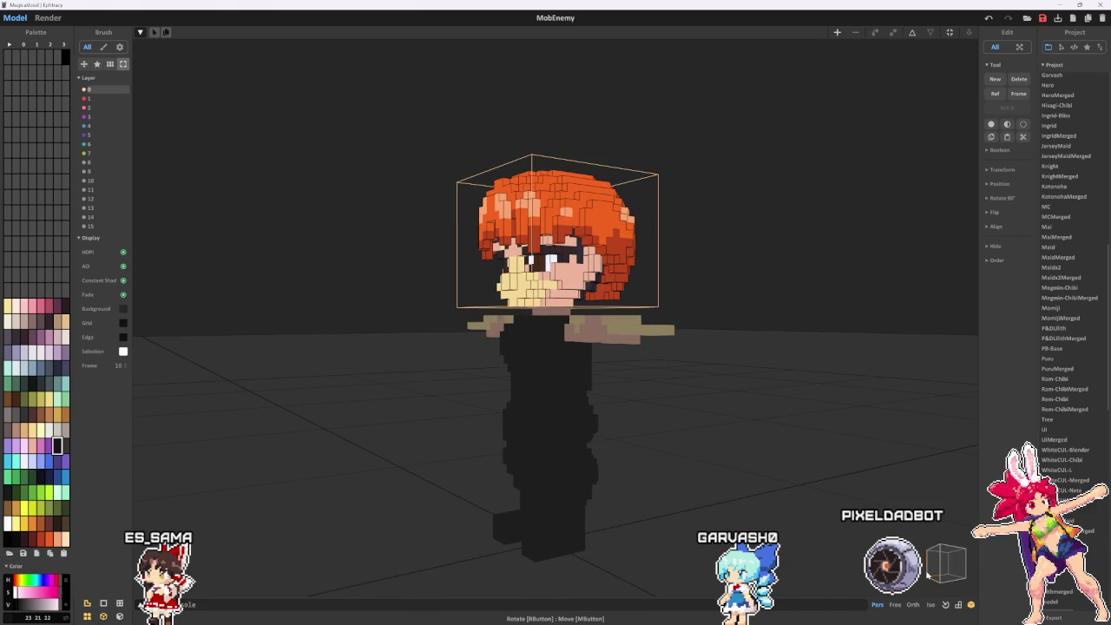
left_click(953, 577)
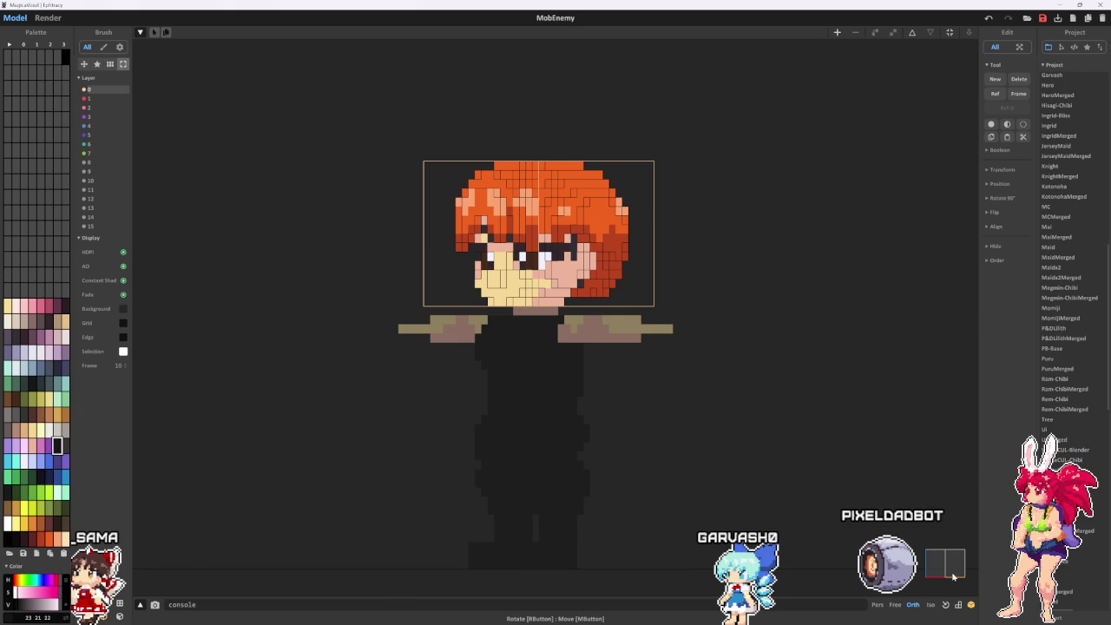
left_click(953, 576)
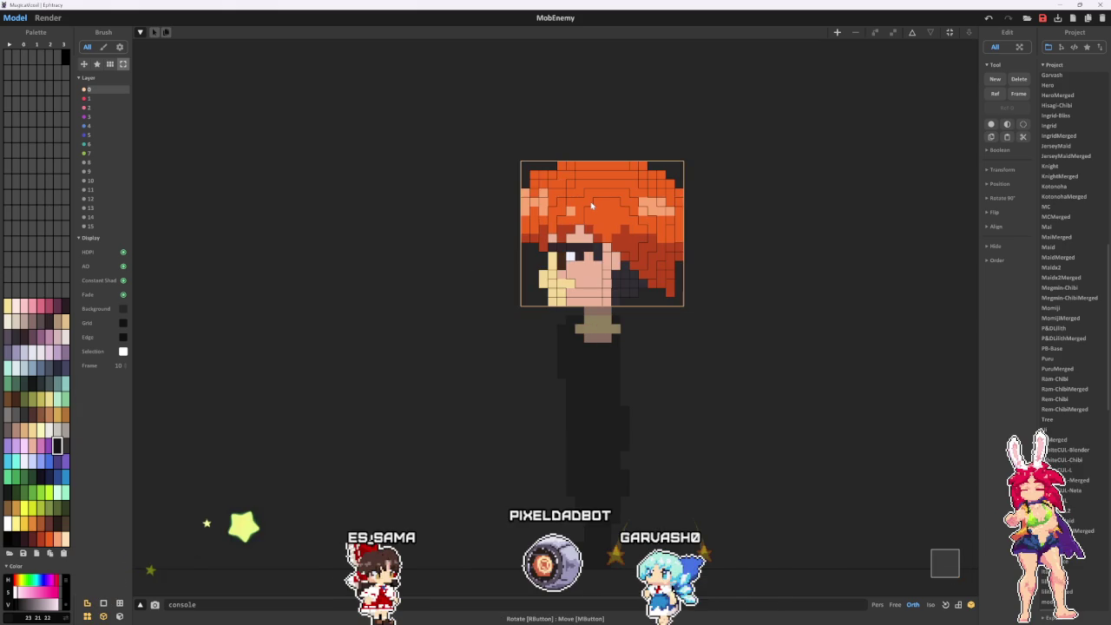
key("Tab")
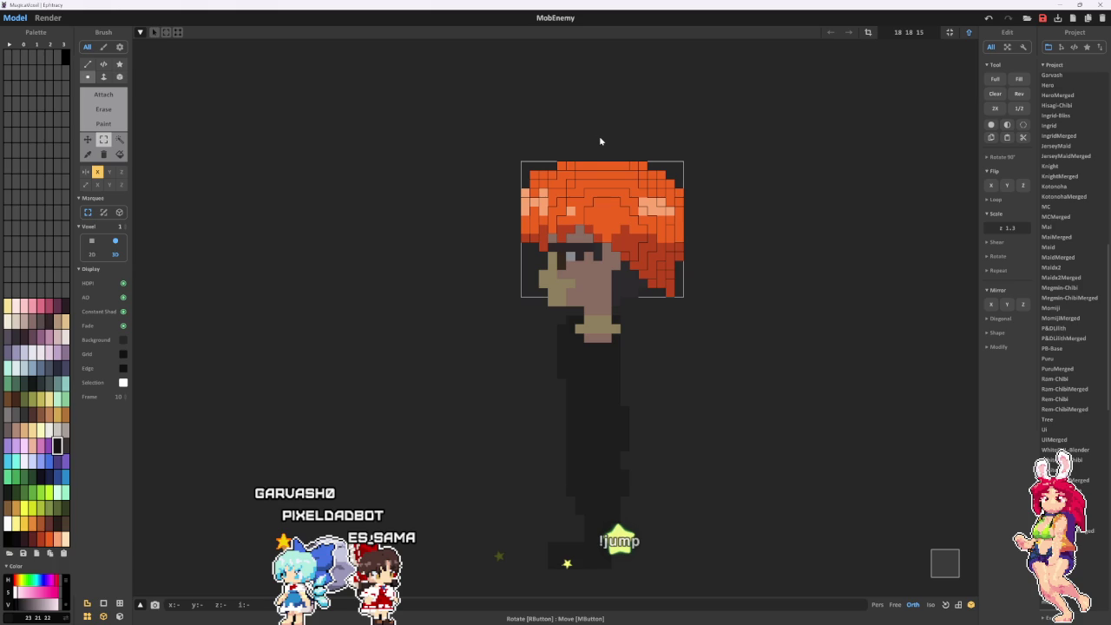
- Nudge the selected right part of the orange hair one voxel left, then return to world mode
left_click(606, 207)
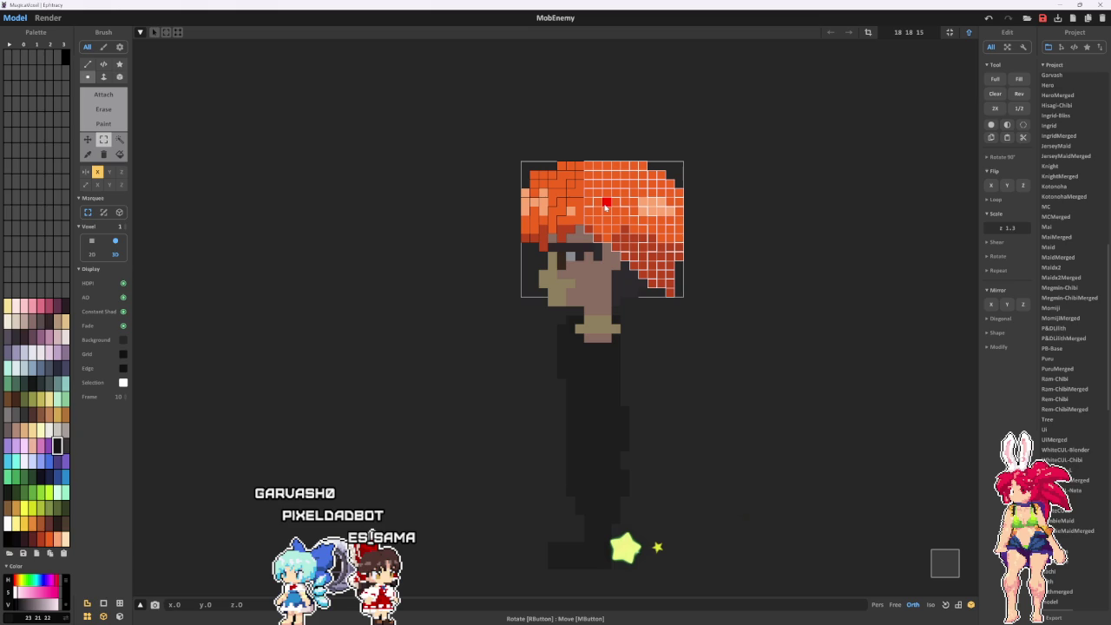
key("Left")
key("Tab")
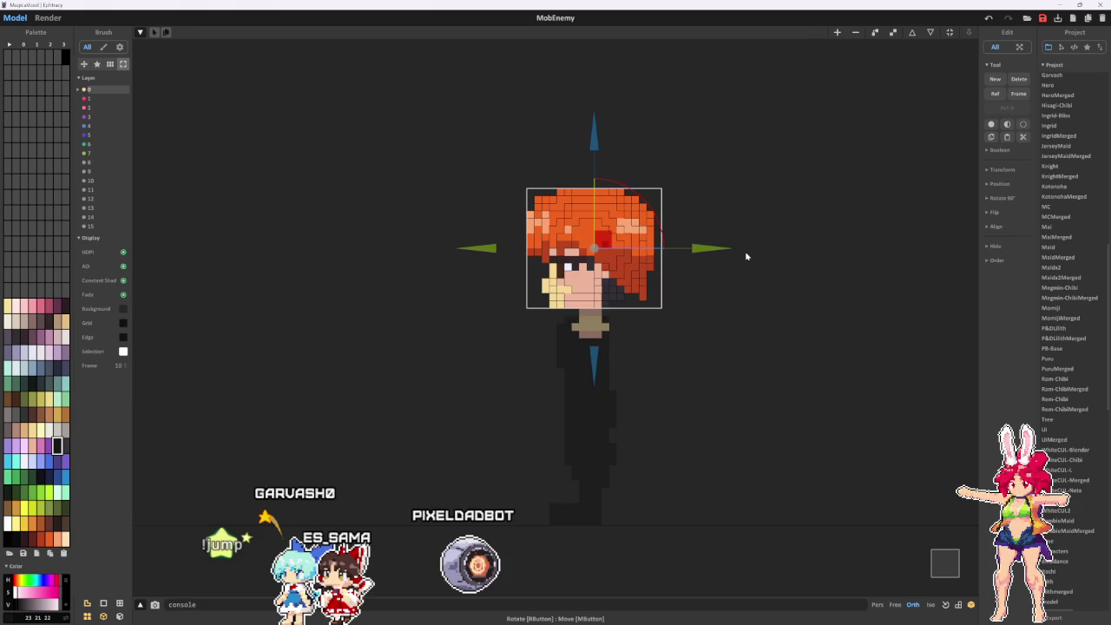
right_click_drag(746, 256, 721, 191)
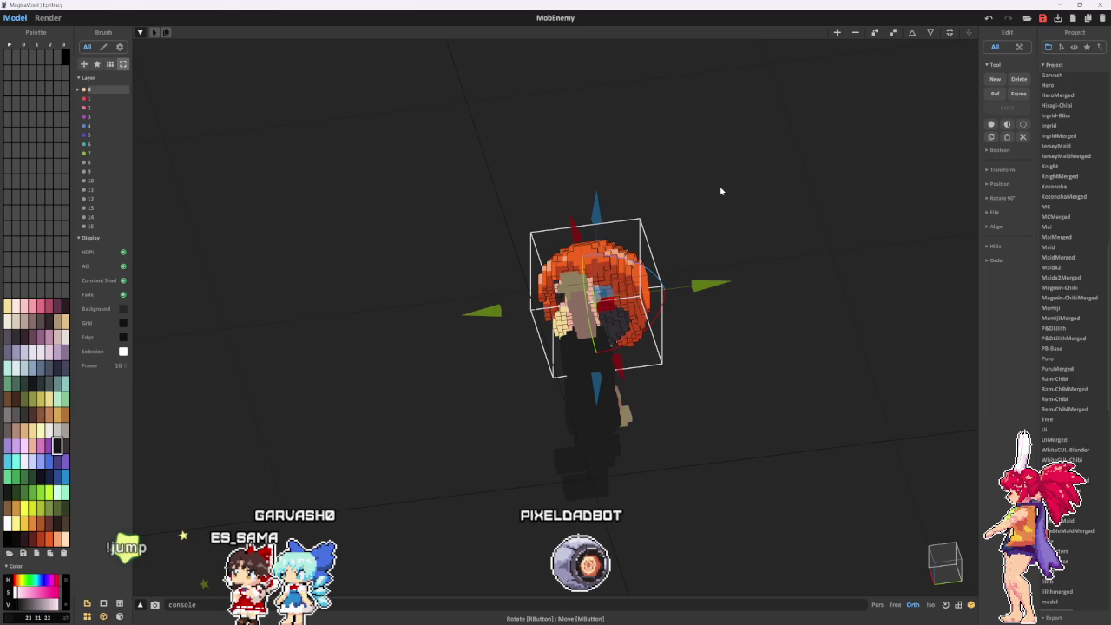
mouse_move(720, 191)
right_mouse_down()
mouse_move(521, 102)
mouse_move(761, 214)
right_mouse_up()
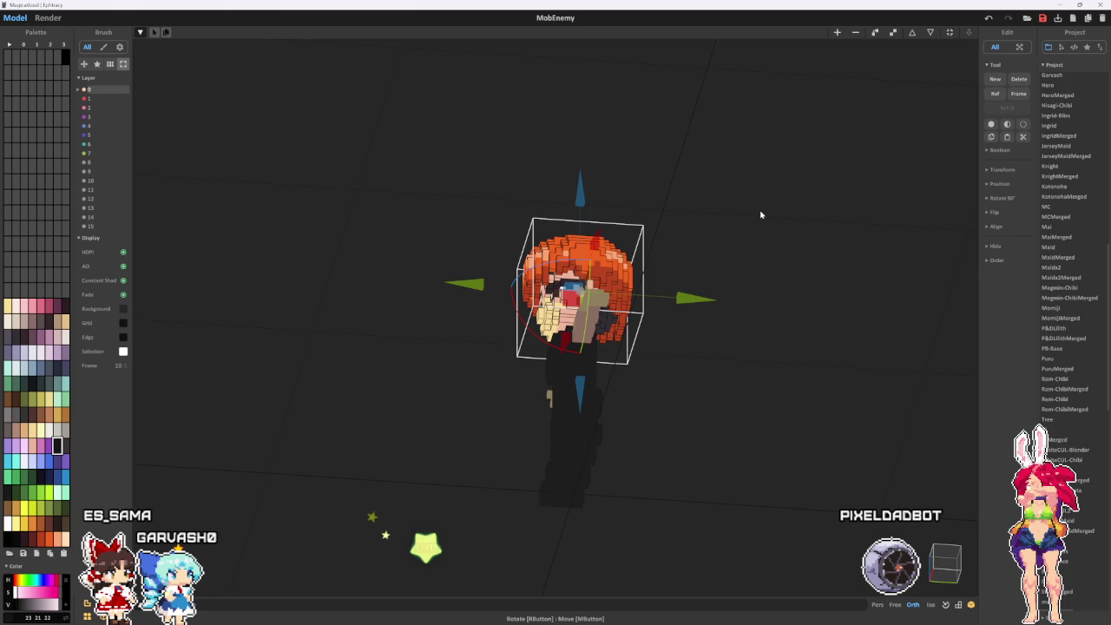
right_click_drag(760, 214, 925, 97)
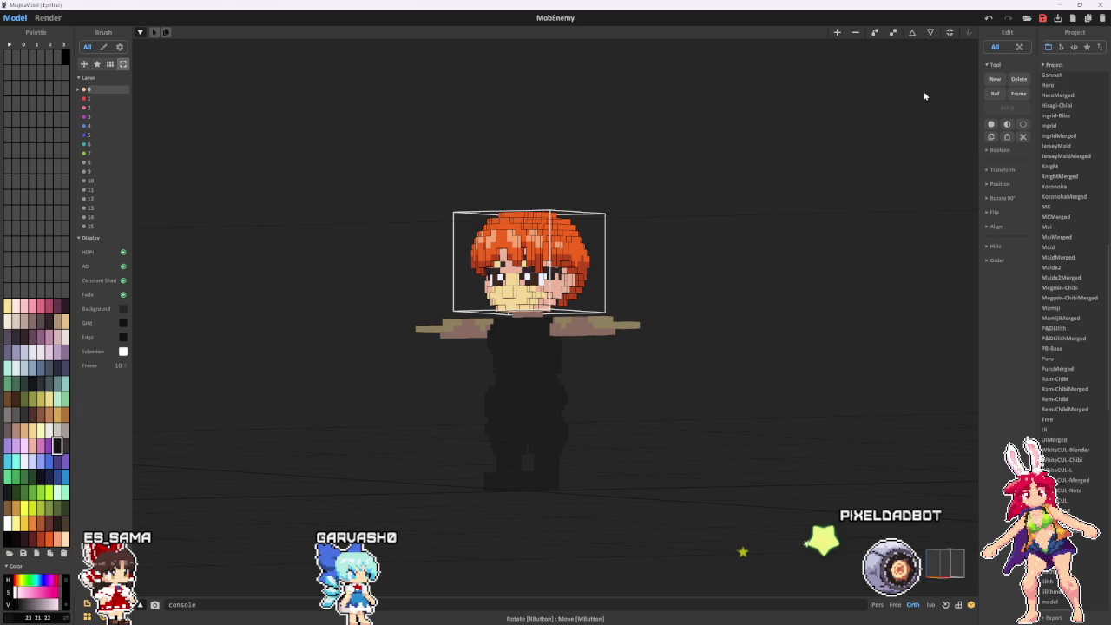
- Show the whole T-posed MobEnemy from an angled view and switch to the converter's file picker
key("Tab")
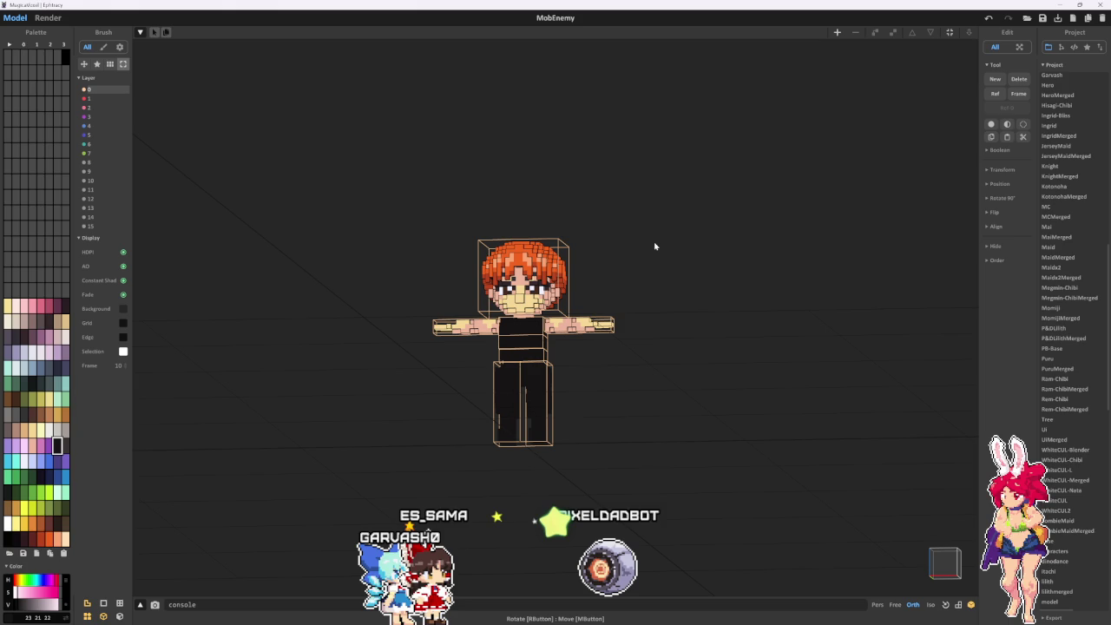
mouse_move(655, 246)
right_mouse_down()
mouse_move(581, 336)
mouse_move(651, 309)
right_mouse_up()
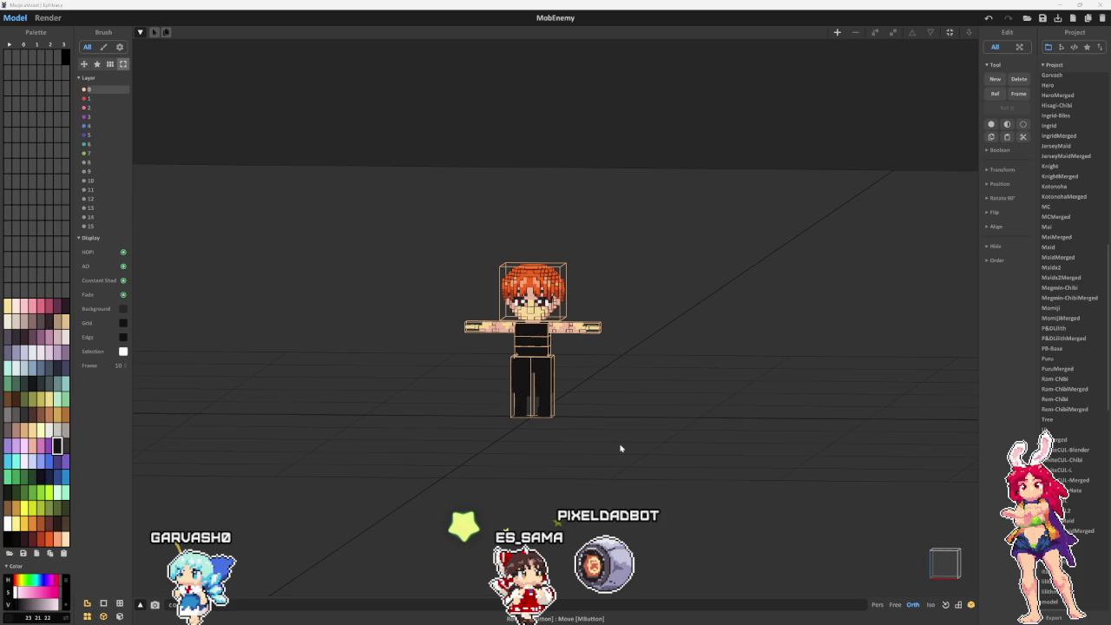
key("alt+Tab")
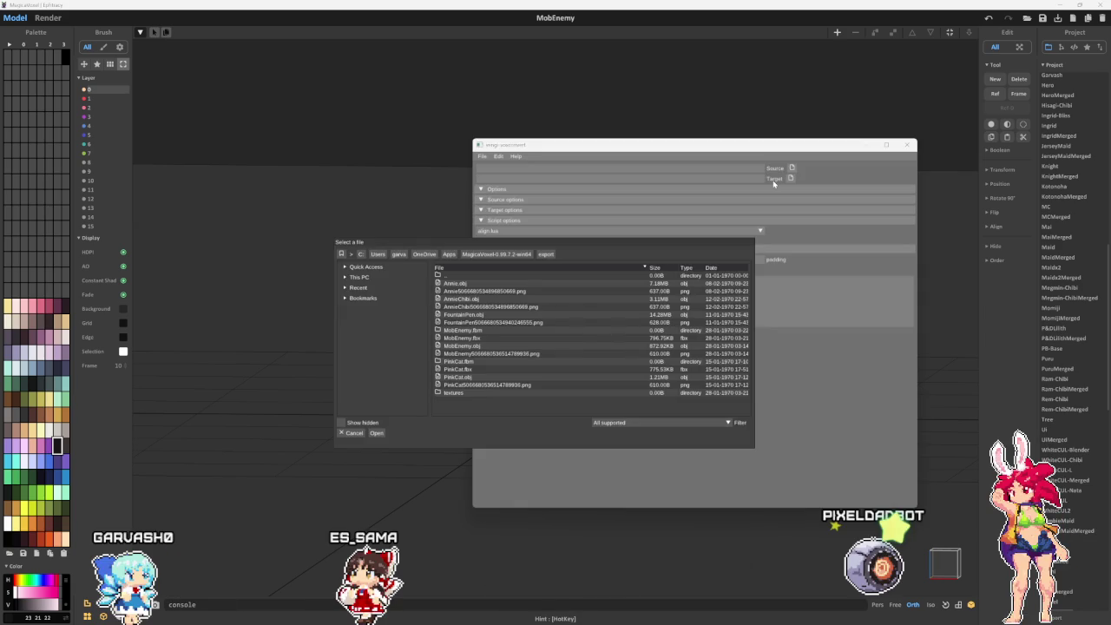
- Navigate the file picker up to MagicaVoxel's folder, into vox, then garvash
double_click(450, 275)
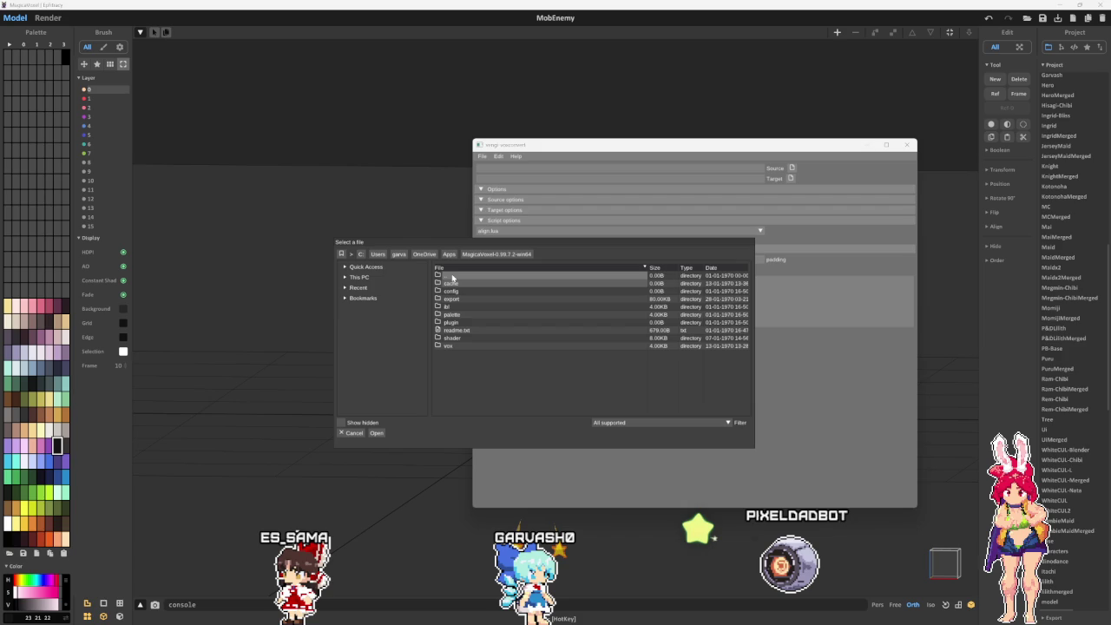
double_click(468, 346)
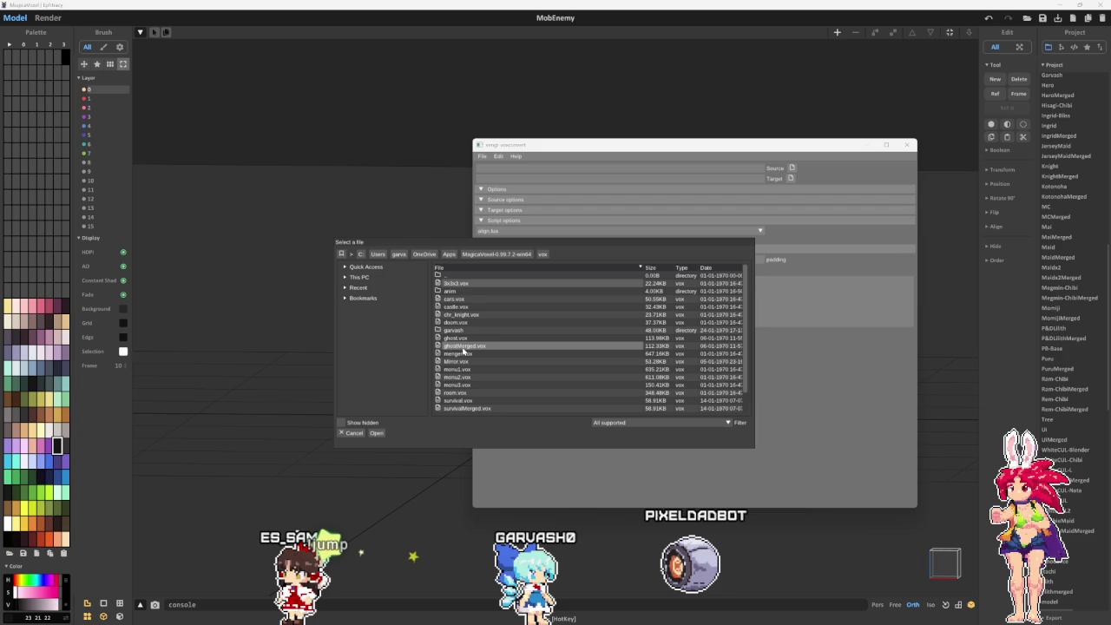
double_click(454, 330)
scroll(463, 369, "down", 3)
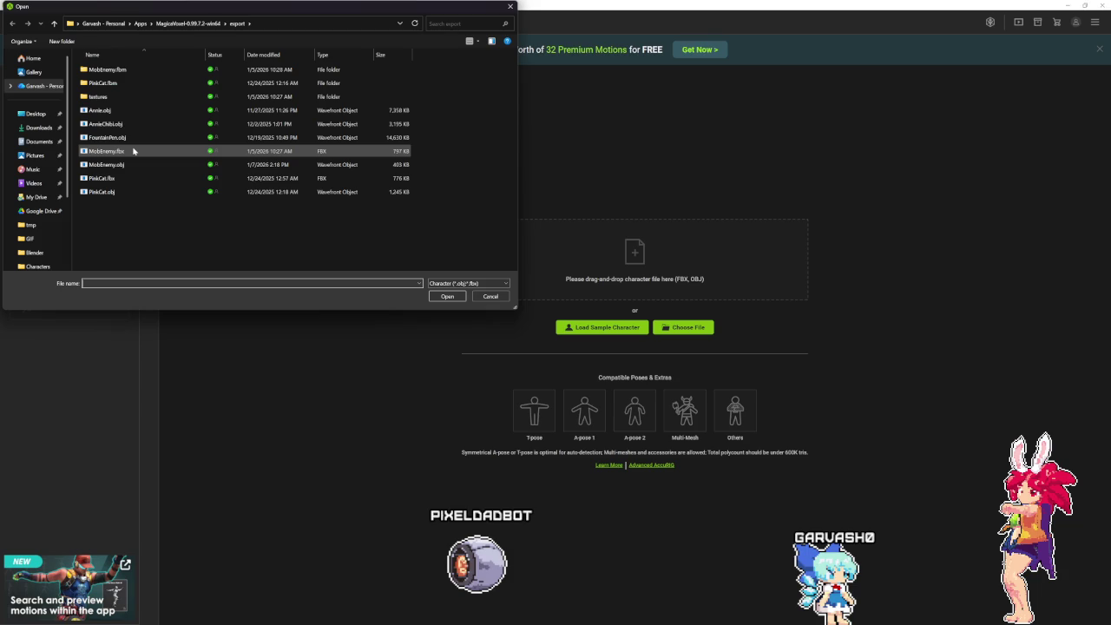
- Load MobEnemy.fbx from the Open dialog as the AccuRIG character
double_click(132, 151)
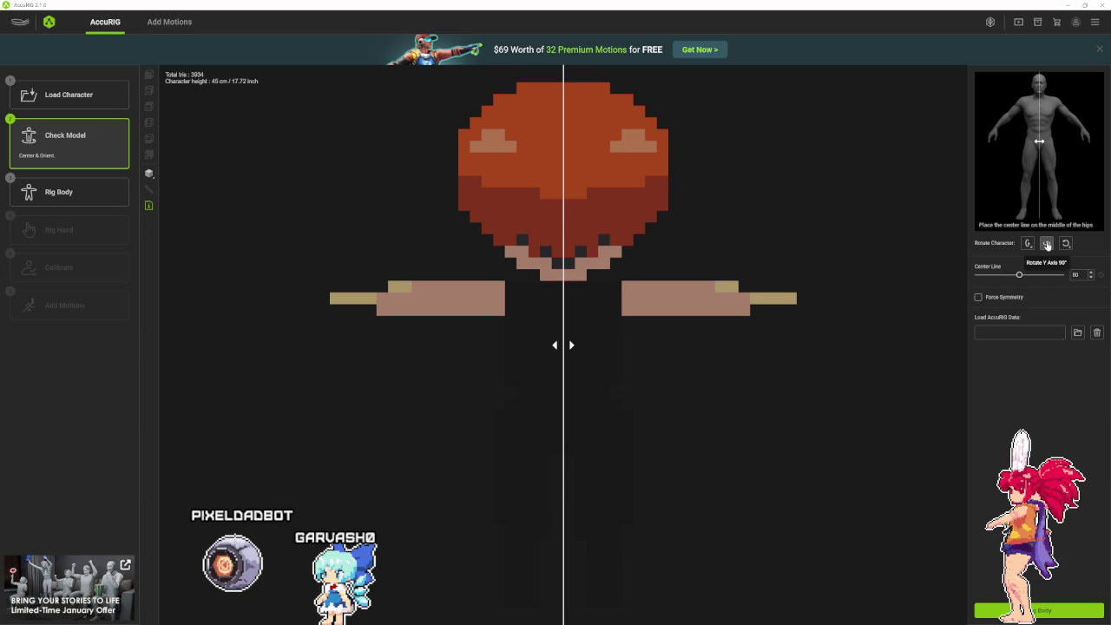
- Rotate the character 90° on the Y axis to face the front
left_click(1048, 246)
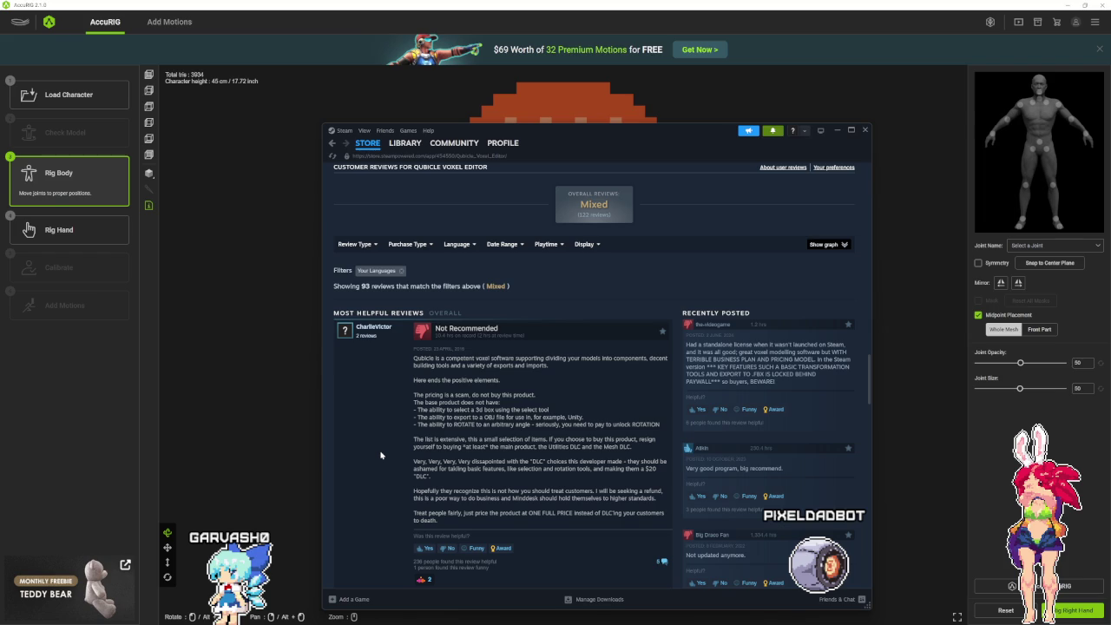
scroll(380, 455, "down", 1)
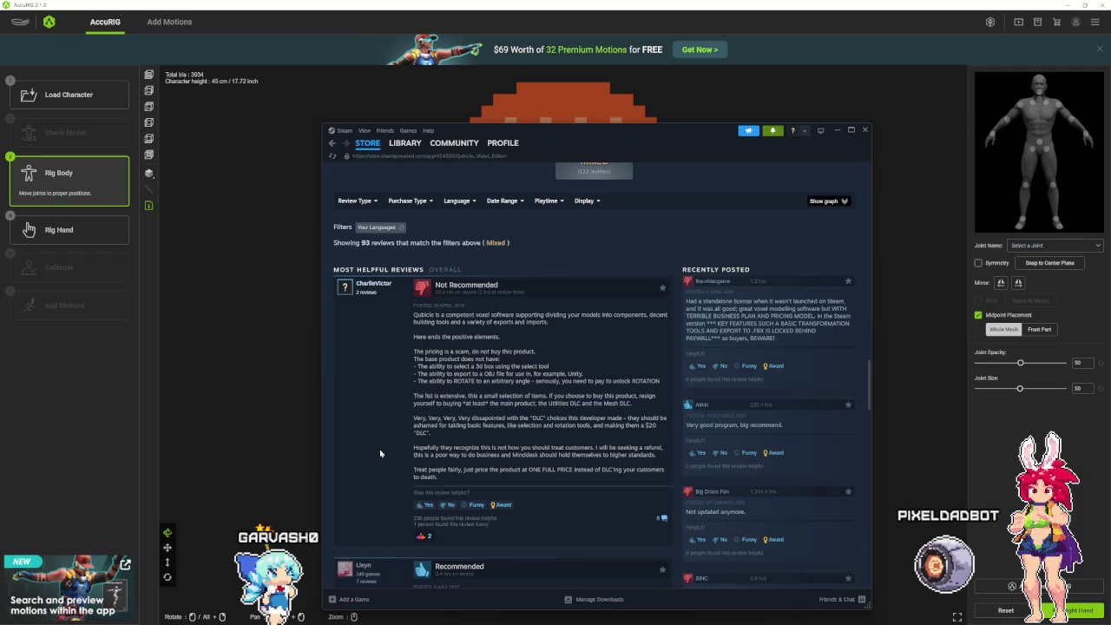